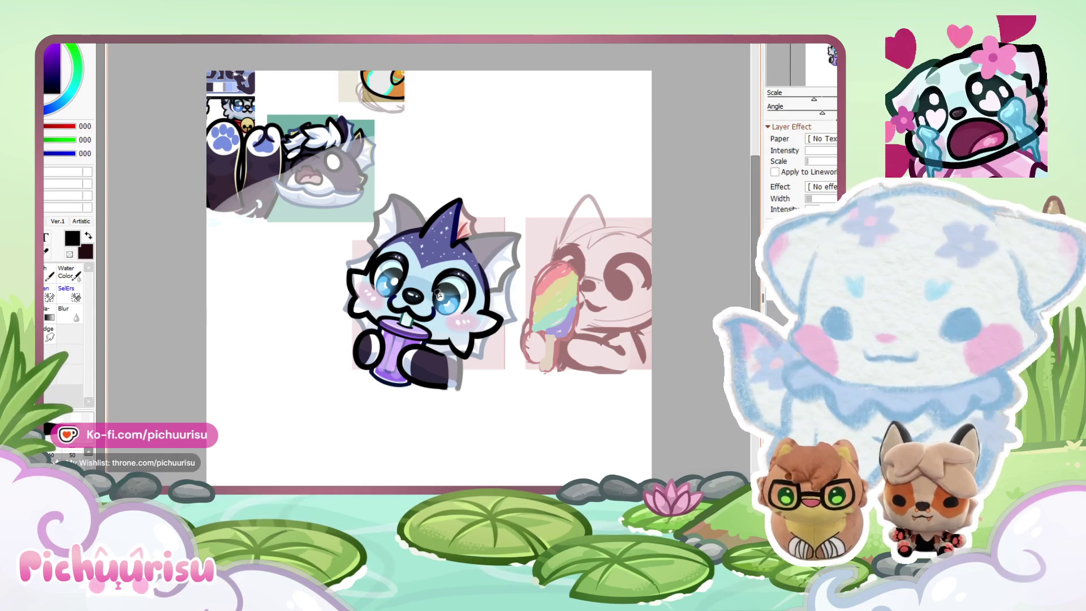
Sample dark purple (59,47,69) from the reference and paint it over the face and right cheek
{"action": "scroll", "coordinate": [211, 160], "scroll_direction": "up", "scroll_amount": 2}
{"action": "left_click", "coordinate": [211, 161], "text": "alt"}
{"action": "scroll", "coordinate": [212, 160], "scroll_direction": "down", "scroll_amount": 2}
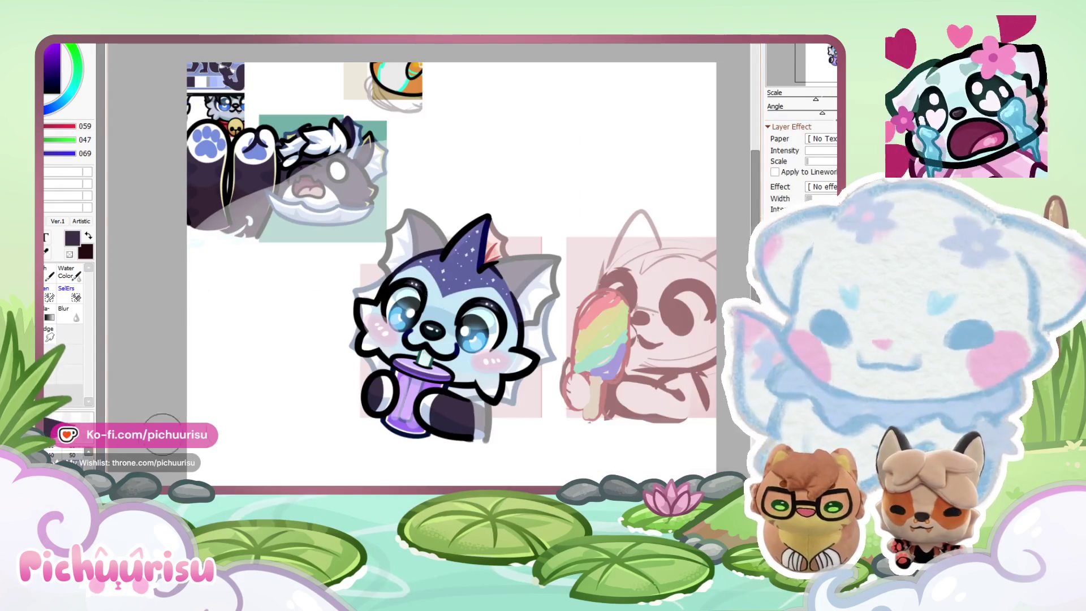
{"action": "scroll", "coordinate": [404, 331], "scroll_direction": "up", "scroll_amount": 3}
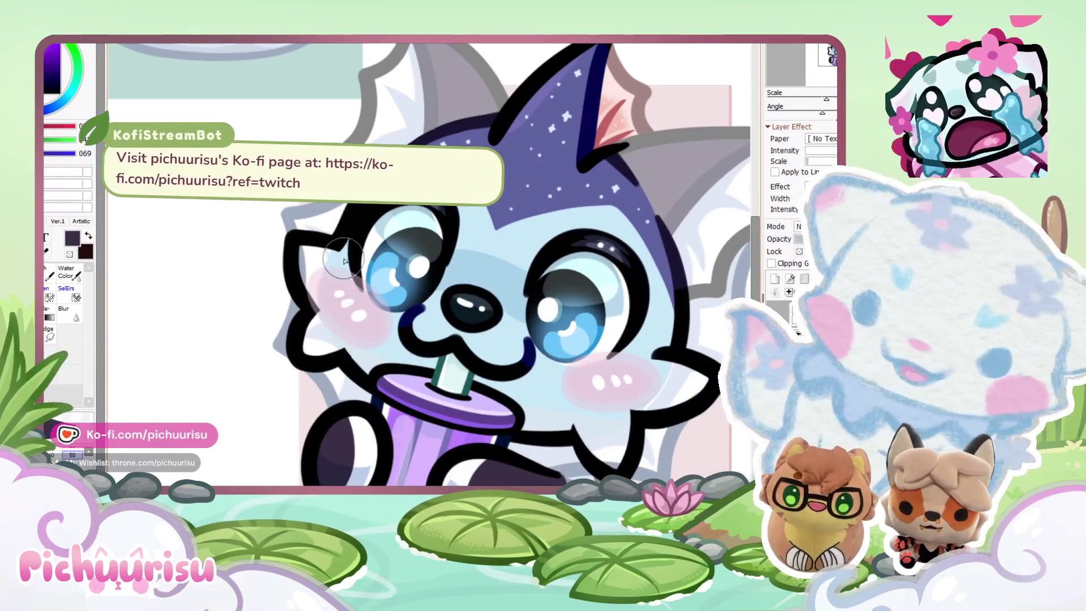
{"action": "mouse_move", "coordinate": [339, 249]}
{"action": "left_mouse_down"}
{"action": "mouse_move", "coordinate": [317, 266]}
{"action": "mouse_move", "coordinate": [351, 333]}
{"action": "mouse_move", "coordinate": [356, 314]}
{"action": "left_mouse_up"}
{"action": "mouse_move", "coordinate": [569, 419]}
{"action": "left_mouse_down"}
{"action": "mouse_move", "coordinate": [594, 419]}
{"action": "mouse_move", "coordinate": [620, 447]}
{"action": "mouse_move", "coordinate": [640, 385]}
{"action": "mouse_move", "coordinate": [657, 385]}
{"action": "mouse_move", "coordinate": [600, 370]}
{"action": "left_mouse_up"}
{"action": "scroll", "coordinate": [136, 406], "scroll_direction": "down", "scroll_amount": 2}
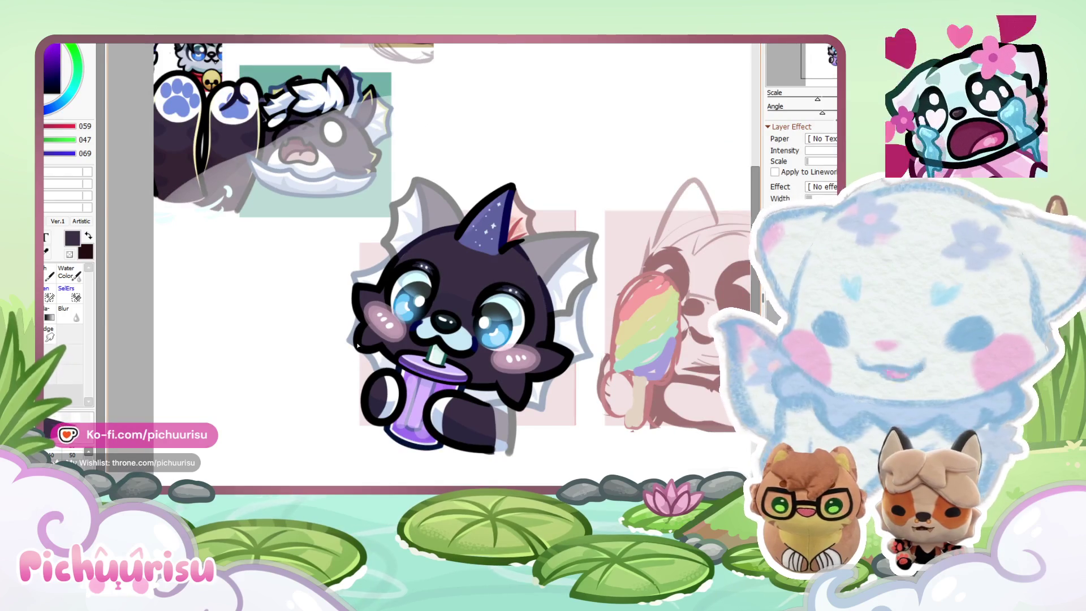
Zoom in and out around the creature's face to find the darker shading
{"action": "scroll", "coordinate": [357, 345], "scroll_direction": "down", "scroll_amount": 1}
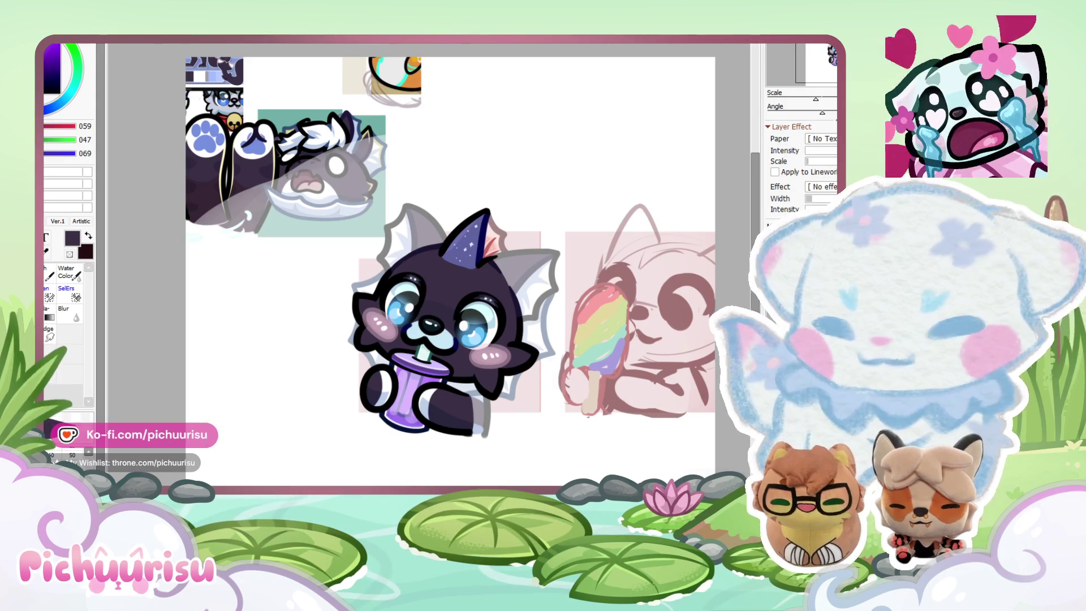
{"action": "scroll", "coordinate": [444, 362], "scroll_direction": "up", "scroll_amount": 1}
{"action": "scroll", "coordinate": [379, 260], "scroll_direction": "down", "scroll_amount": 1}
{"action": "scroll", "coordinate": [312, 154], "scroll_direction": "up", "scroll_amount": 2}
{"action": "scroll", "coordinate": [339, 339], "scroll_direction": "down", "scroll_amount": 1}
{"action": "scroll", "coordinate": [425, 367], "scroll_direction": "up", "scroll_amount": 1}
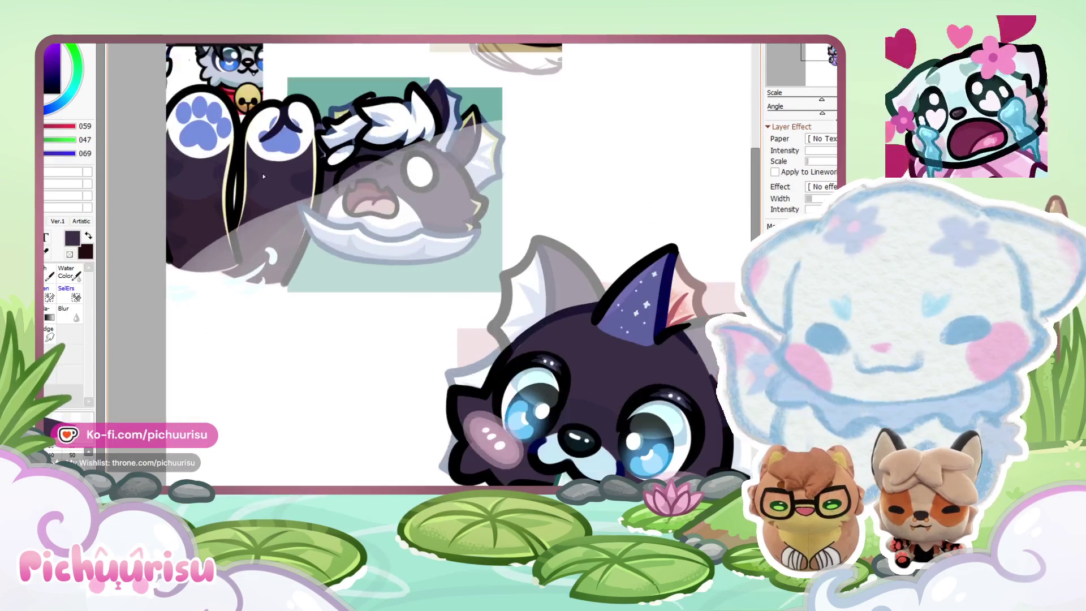
{"action": "scroll", "coordinate": [453, 379], "scroll_direction": "down", "scroll_amount": 1}
{"action": "scroll", "coordinate": [463, 384], "scroll_direction": "up", "scroll_amount": 1}
{"action": "scroll", "coordinate": [463, 385], "scroll_direction": "up", "scroll_amount": 1}
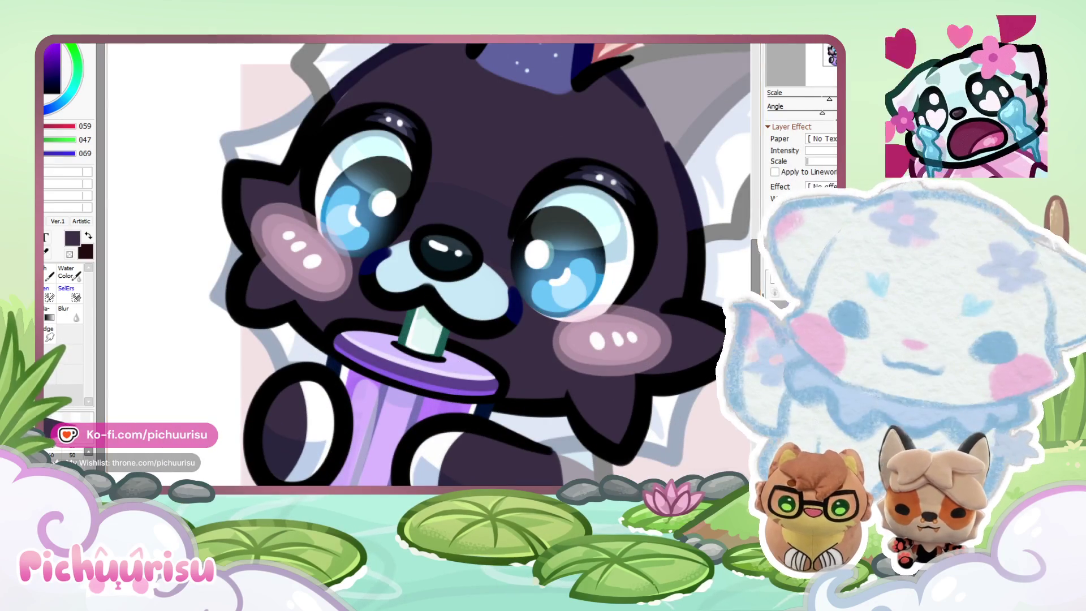
{"action": "scroll", "coordinate": [675, 271], "scroll_direction": "down", "scroll_amount": 1}
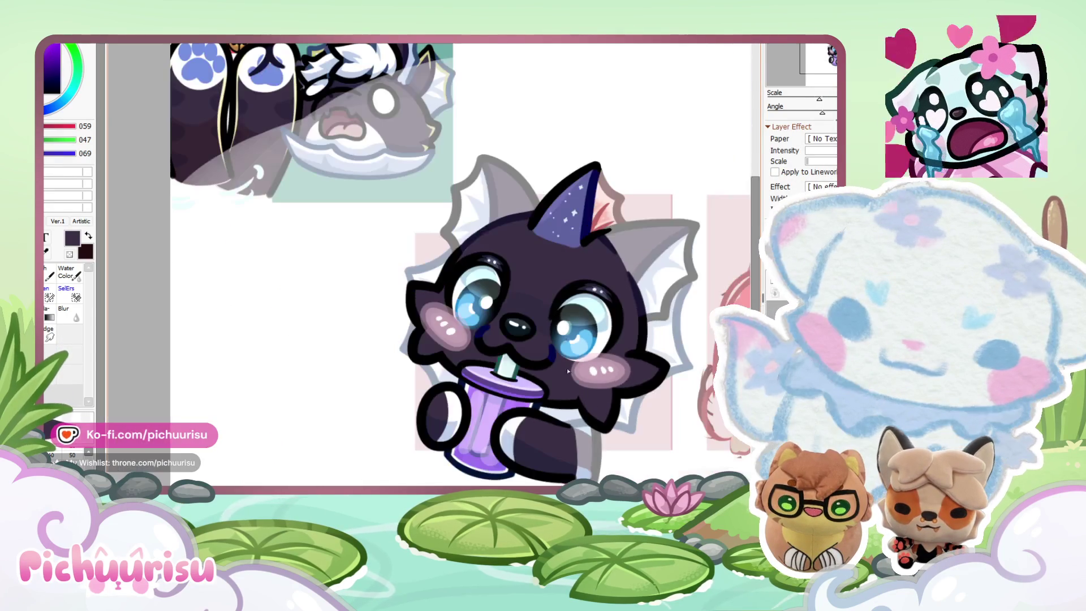
{"action": "scroll", "coordinate": [539, 328], "scroll_direction": "up", "scroll_amount": 1}
{"action": "scroll", "coordinate": [538, 328], "scroll_direction": "up", "scroll_amount": 1}
Eyedrop the darker purple 29,15,40 from the drawing for face shading
{"action": "left_click", "coordinate": [538, 329], "text": "alt"}
{"action": "scroll", "coordinate": [539, 328], "scroll_direction": "down", "scroll_amount": 1}
{"action": "scroll", "coordinate": [538, 328], "scroll_direction": "up", "scroll_amount": 1}
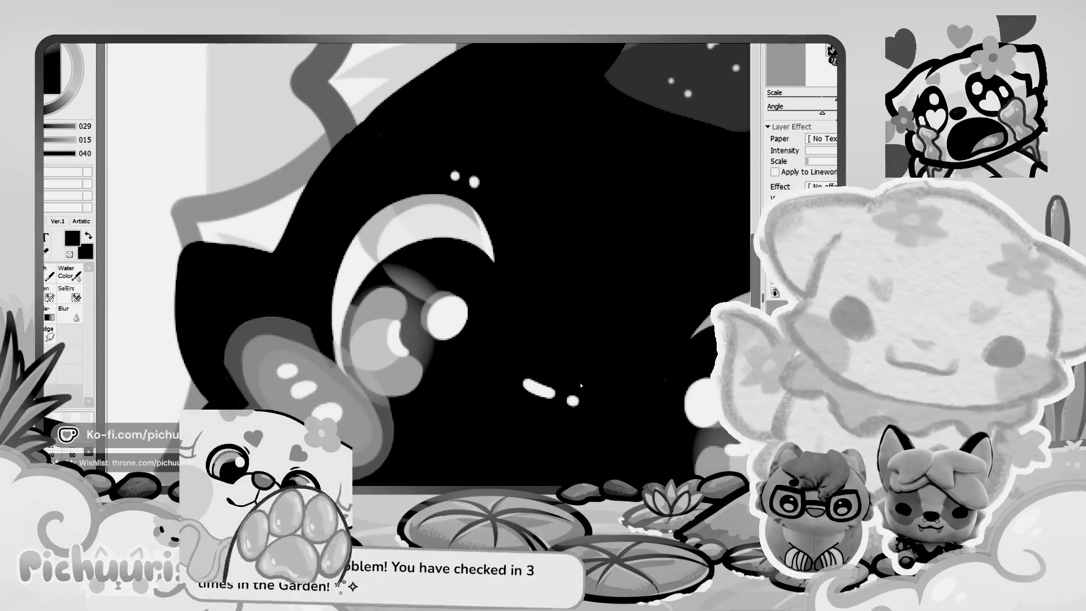
{"action": "scroll", "coordinate": [629, 459], "scroll_direction": "up", "scroll_amount": 1}
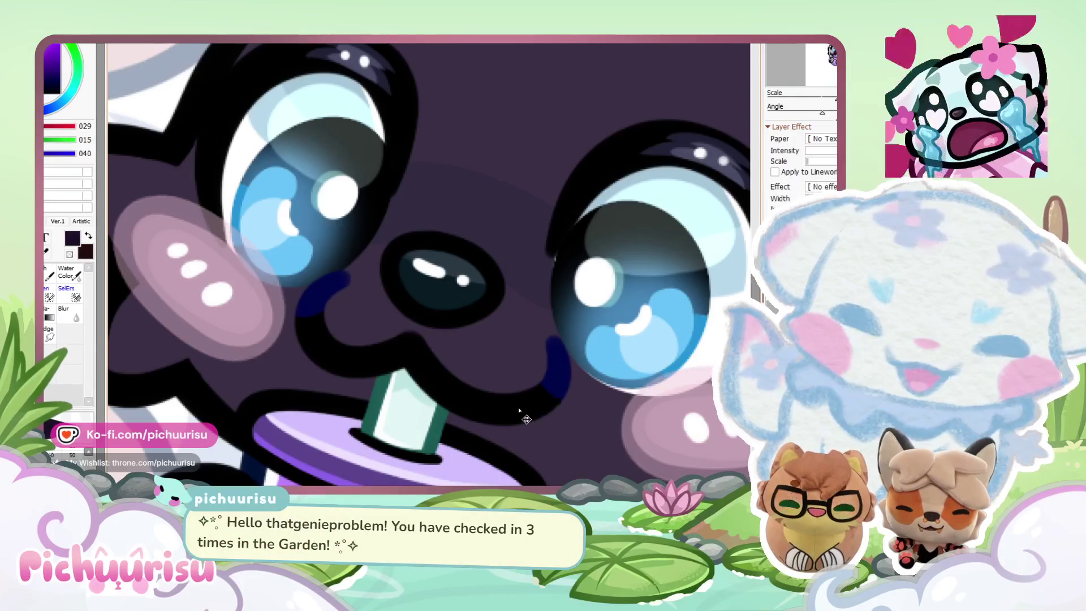
{"action": "scroll", "coordinate": [629, 460], "scroll_direction": "up", "scroll_amount": 1}
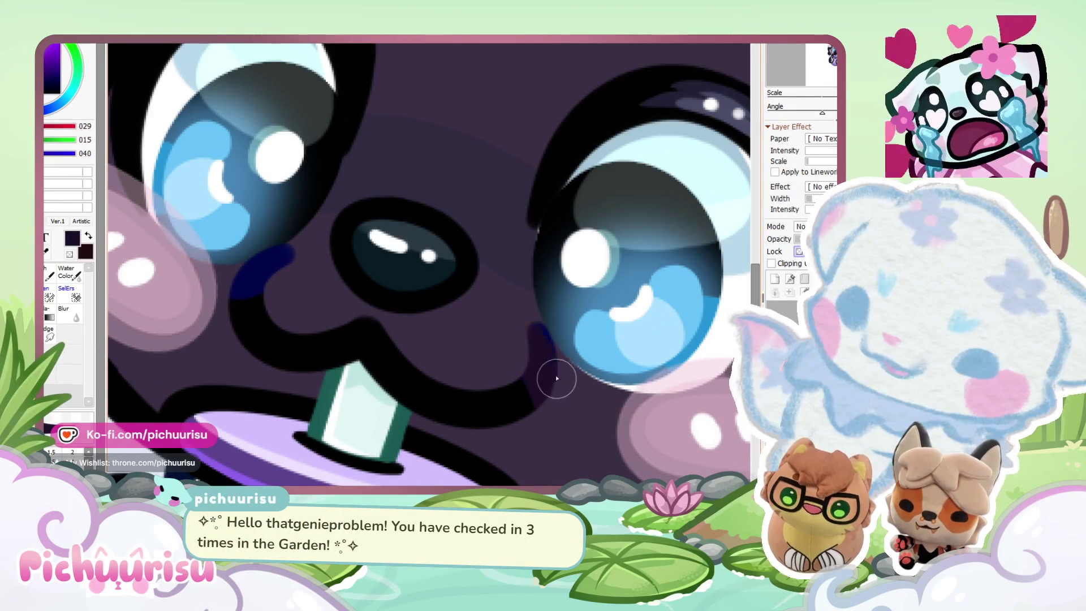
{"action": "scroll", "coordinate": [552, 376], "scroll_direction": "down", "scroll_amount": 1}
{"action": "scroll", "coordinate": [317, 278], "scroll_direction": "down", "scroll_amount": 1}
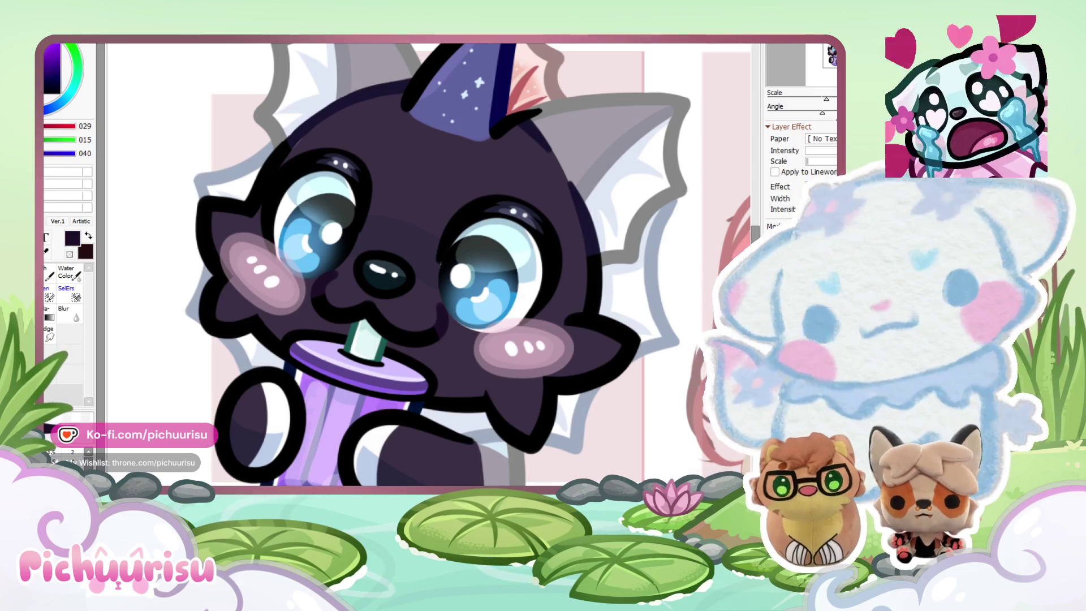
{"action": "scroll", "coordinate": [406, 318], "scroll_direction": "down", "scroll_amount": 1}
{"action": "scroll", "coordinate": [406, 318], "scroll_direction": "up", "scroll_amount": 2}
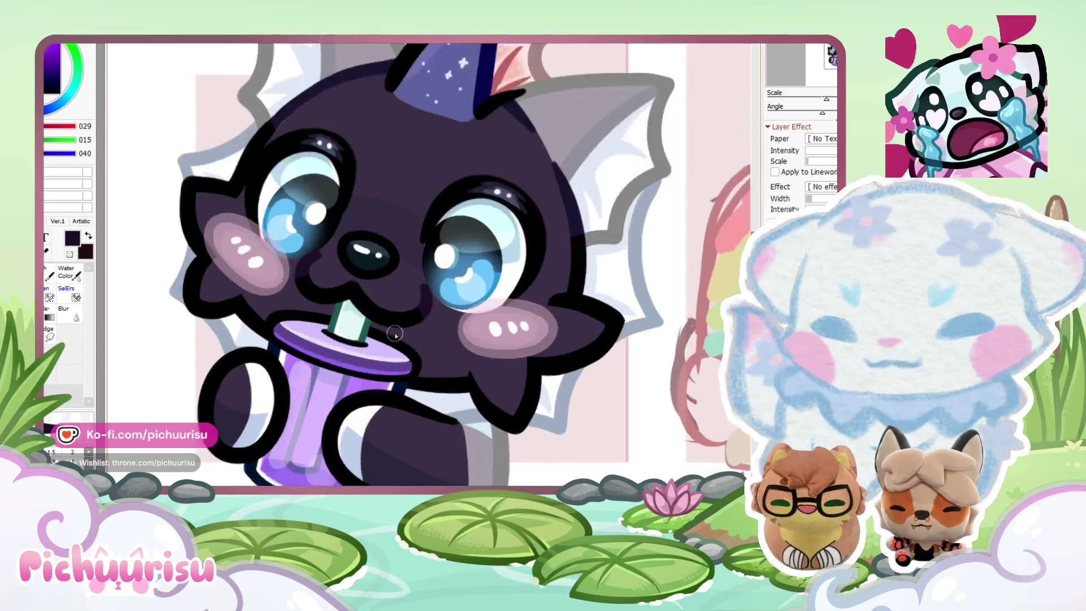
{"action": "scroll", "coordinate": [406, 317], "scroll_direction": "down", "scroll_amount": 3}
{"action": "scroll", "coordinate": [406, 318], "scroll_direction": "up", "scroll_amount": 2}
{"action": "scroll", "coordinate": [396, 327], "scroll_direction": "up", "scroll_amount": 2}
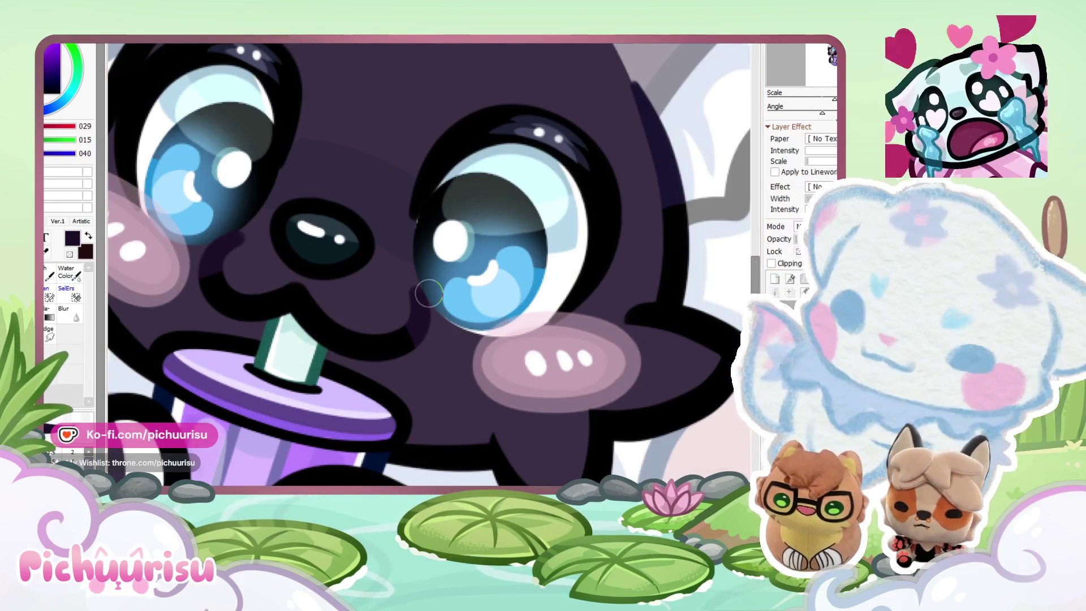
{"action": "scroll", "coordinate": [352, 367], "scroll_direction": "up", "scroll_amount": 3}
Thicken and extend the black outline around the nose and mouth
{"action": "mouse_move", "coordinate": [400, 421]}
{"action": "left_mouse_down"}
{"action": "mouse_move", "coordinate": [529, 311]}
{"action": "mouse_move", "coordinate": [300, 339]}
{"action": "mouse_move", "coordinate": [521, 381]}
{"action": "mouse_move", "coordinate": [520, 266]}
{"action": "mouse_move", "coordinate": [376, 269]}
{"action": "mouse_move", "coordinate": [413, 322]}
{"action": "mouse_move", "coordinate": [453, 203]}
{"action": "left_mouse_up"}
{"action": "scroll", "coordinate": [371, 308], "scroll_direction": "down", "scroll_amount": 5}
{"action": "scroll", "coordinate": [371, 309], "scroll_direction": "down", "scroll_amount": 3}
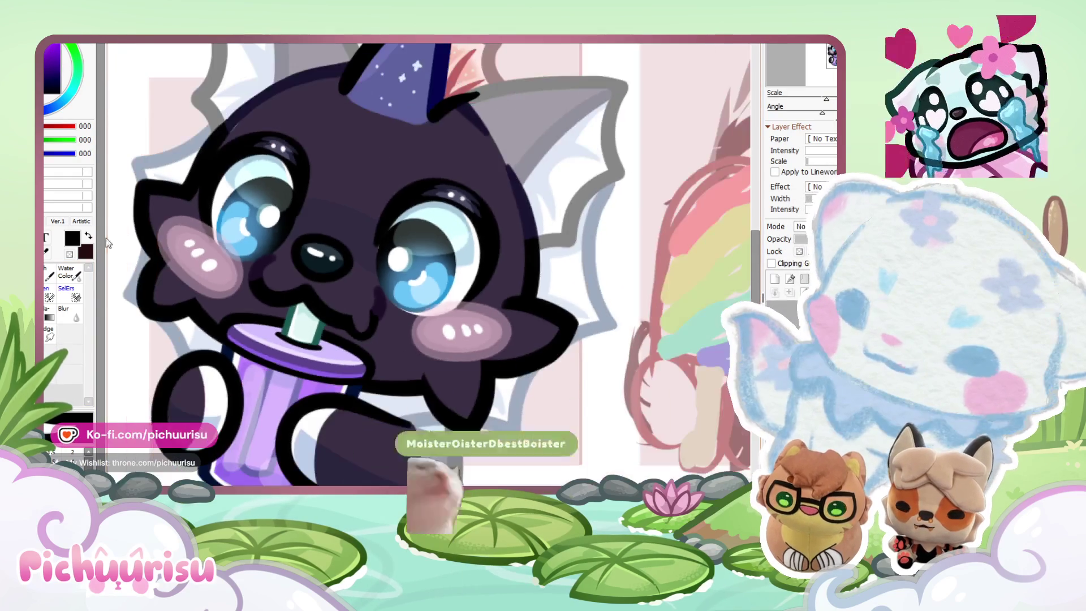
{"action": "scroll", "coordinate": [253, 294], "scroll_direction": "up", "scroll_amount": 6}
{"action": "mouse_move", "coordinate": [254, 335]}
{"action": "left_mouse_down"}
{"action": "mouse_move", "coordinate": [254, 281]}
{"action": "mouse_move", "coordinate": [259, 322]}
{"action": "mouse_move", "coordinate": [269, 304]}
{"action": "left_mouse_up"}
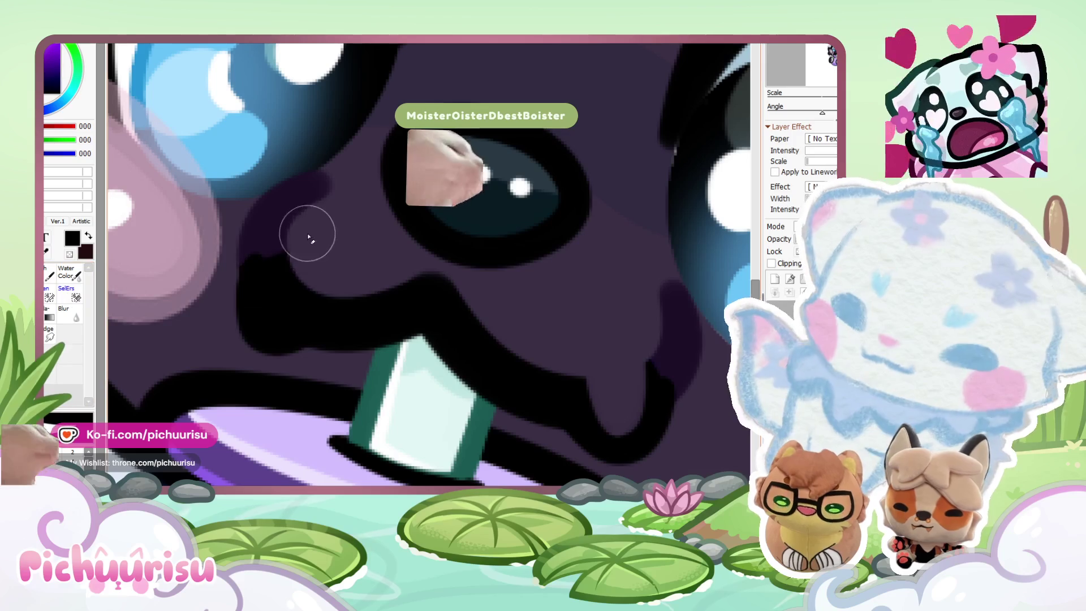
{"action": "scroll", "coordinate": [307, 284], "scroll_direction": "down", "scroll_amount": 5}
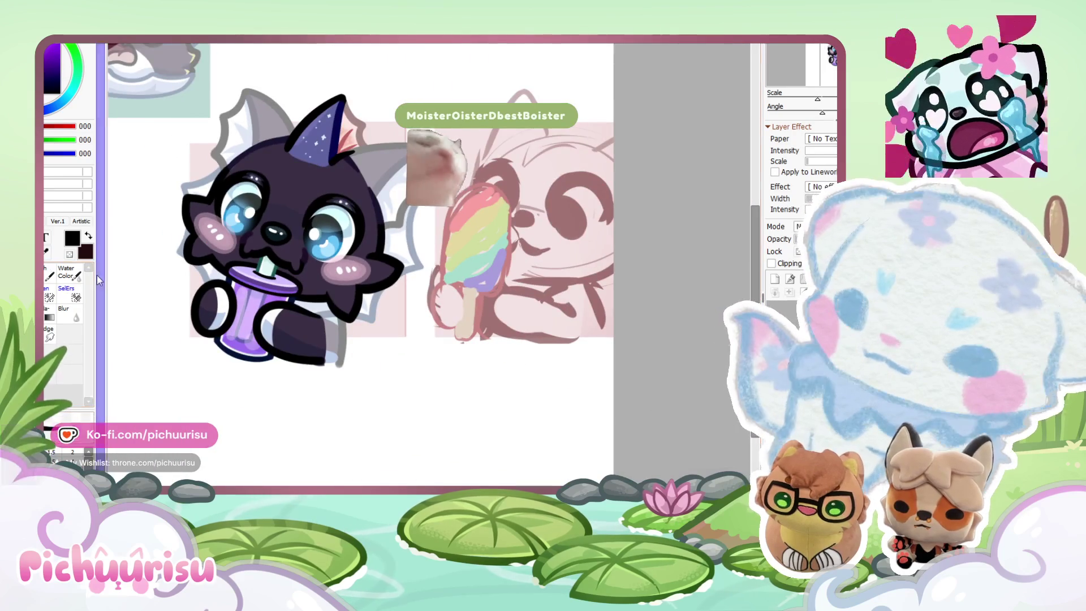
{"action": "scroll", "coordinate": [274, 290], "scroll_direction": "up", "scroll_amount": 6}
{"action": "left_click_drag", "start_coordinate": [381, 370], "coordinate": [468, 230]}
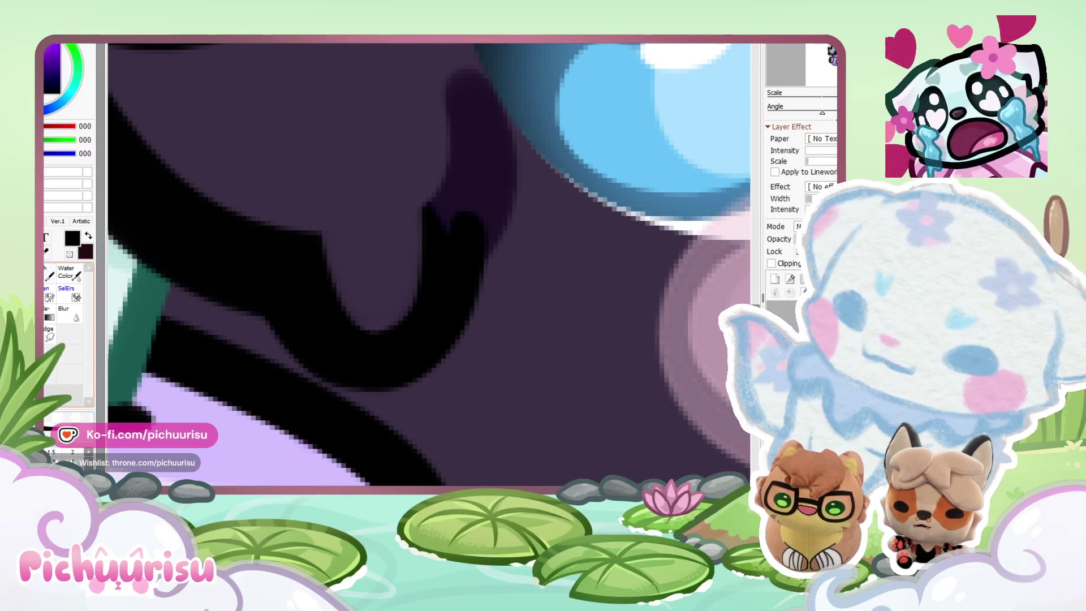
Try bright purple strokes over the mouth with a larger brush, then erase them
{"action": "key", "text": "bracketright"}
{"action": "key", "text": "bracketright"}
{"action": "key", "text": "bracketright"}
{"action": "scroll", "coordinate": [298, 195], "scroll_direction": "down", "scroll_amount": 6}
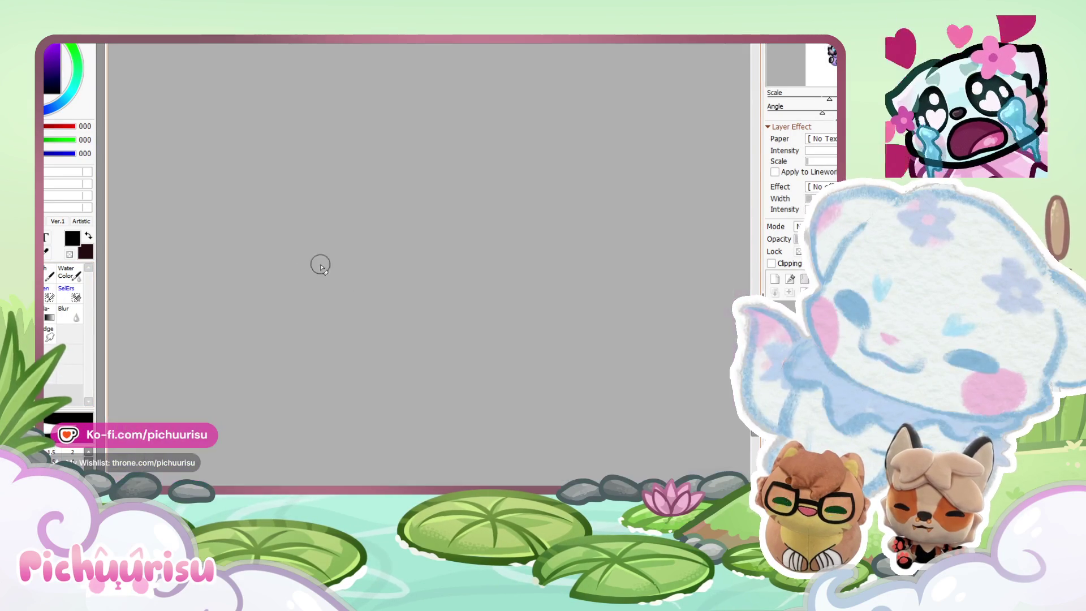
{"action": "scroll", "coordinate": [439, 473], "scroll_direction": "down", "scroll_amount": 3}
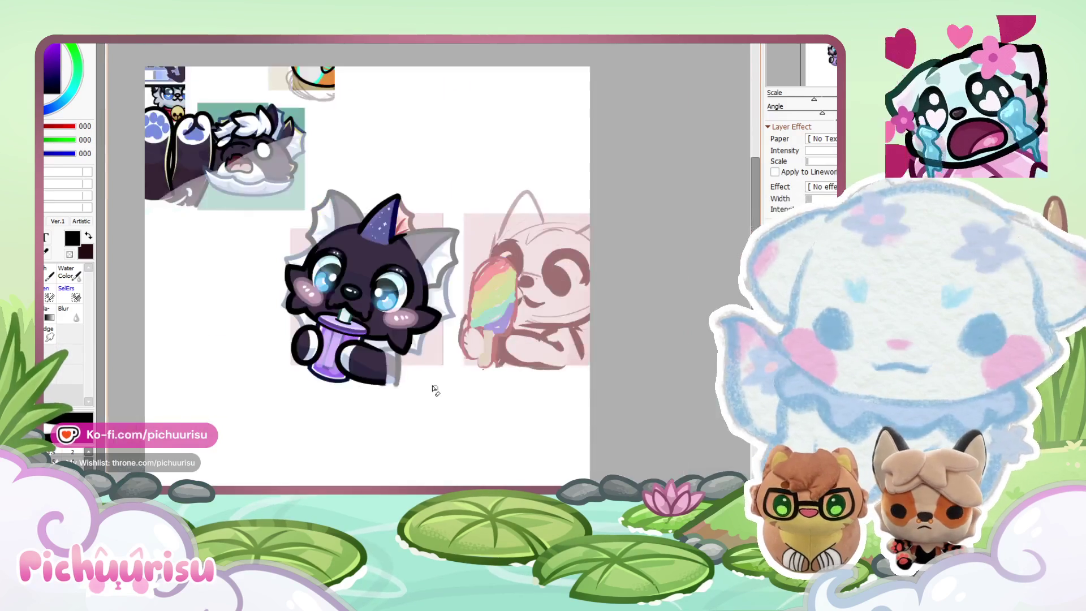
{"action": "scroll", "coordinate": [377, 294], "scroll_direction": "up", "scroll_amount": 6}
{"action": "scroll", "coordinate": [328, 287], "scroll_direction": "up", "scroll_amount": 3}
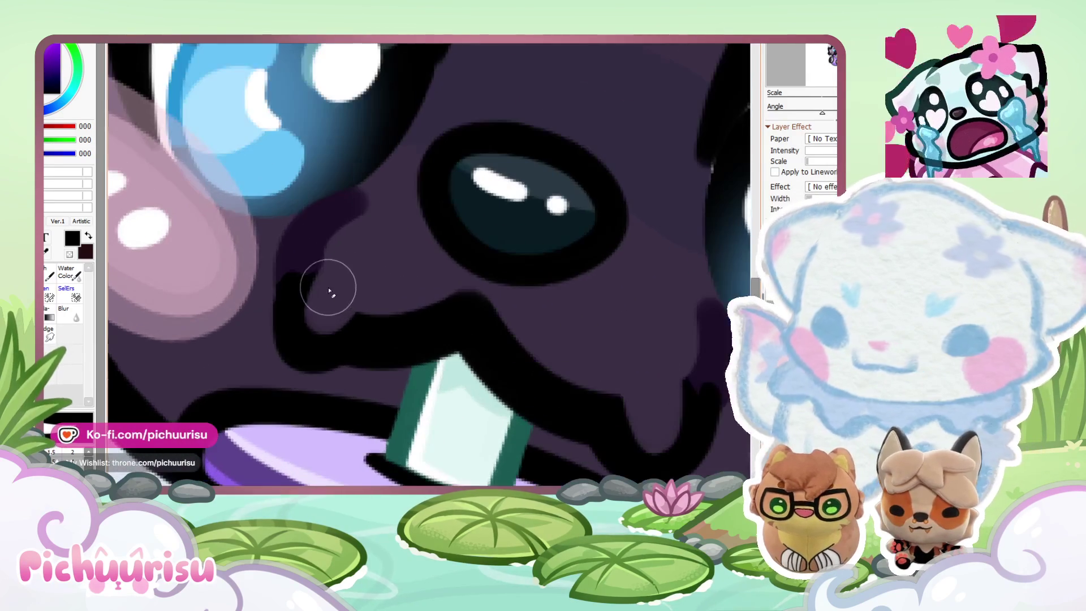
{"action": "scroll", "coordinate": [343, 290], "scroll_direction": "down", "scroll_amount": 5}
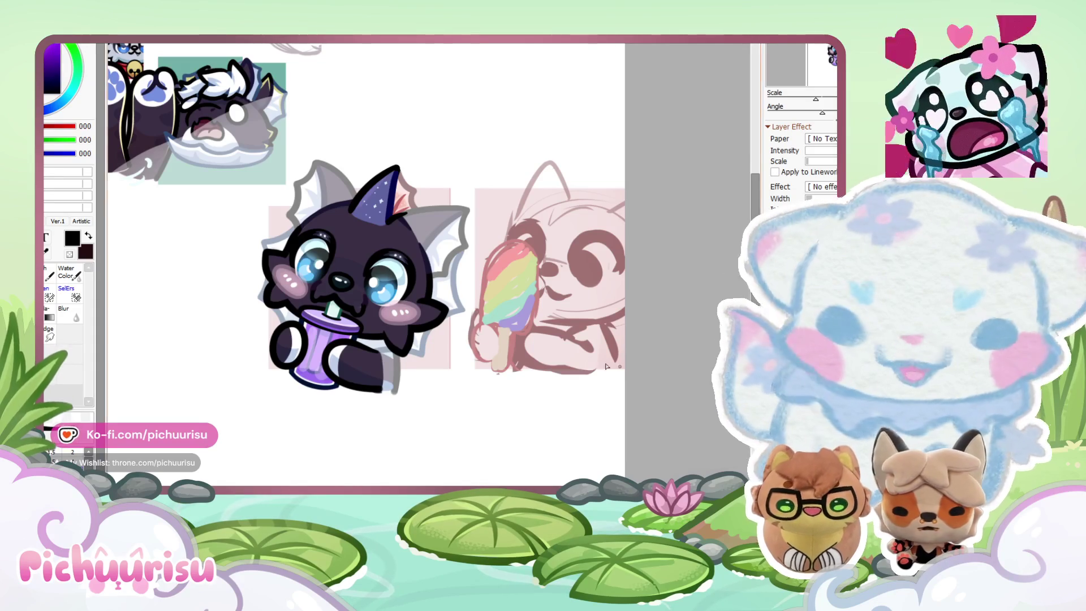
{"action": "scroll", "coordinate": [390, 313], "scroll_direction": "up", "scroll_amount": 2}
{"action": "scroll", "coordinate": [346, 275], "scroll_direction": "up", "scroll_amount": 2}
{"action": "left_click", "coordinate": [217, 276], "text": "alt"}
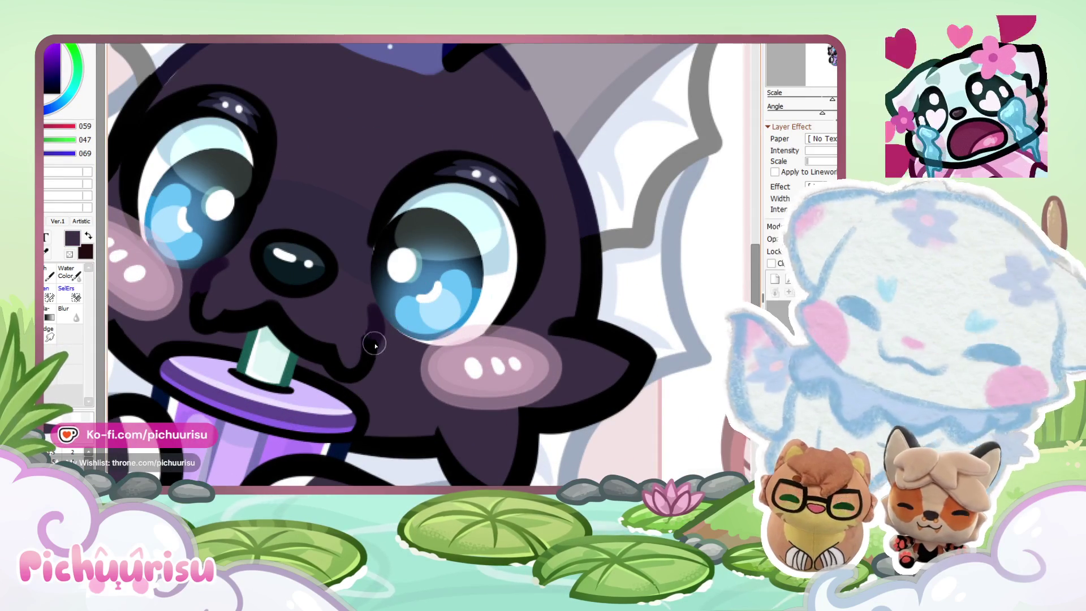
{"action": "left_click_drag", "start_coordinate": [346, 326], "coordinate": [355, 356]}
{"action": "left_click_drag", "start_coordinate": [204, 310], "coordinate": [234, 276]}
{"action": "left_click", "coordinate": [243, 266], "text": "alt"}
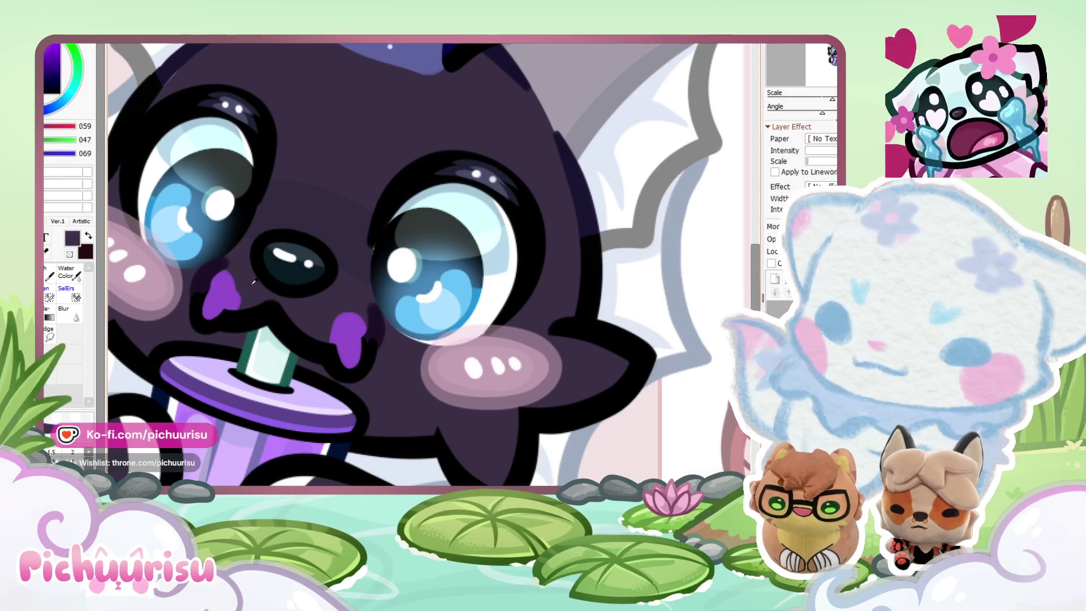
{"action": "key", "text": "e"}
{"action": "left_click_drag", "start_coordinate": [257, 311], "coordinate": [383, 345]}
Return to the brush and sample black from the nose outline
{"action": "key", "text": "n"}
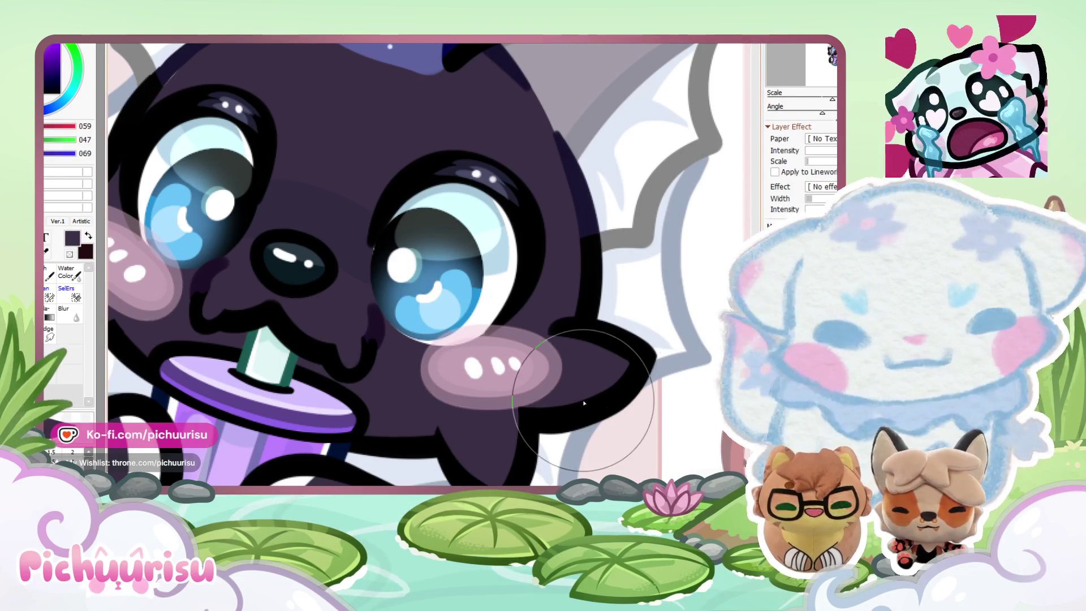
{"action": "scroll", "coordinate": [362, 340], "scroll_direction": "up", "scroll_amount": 2}
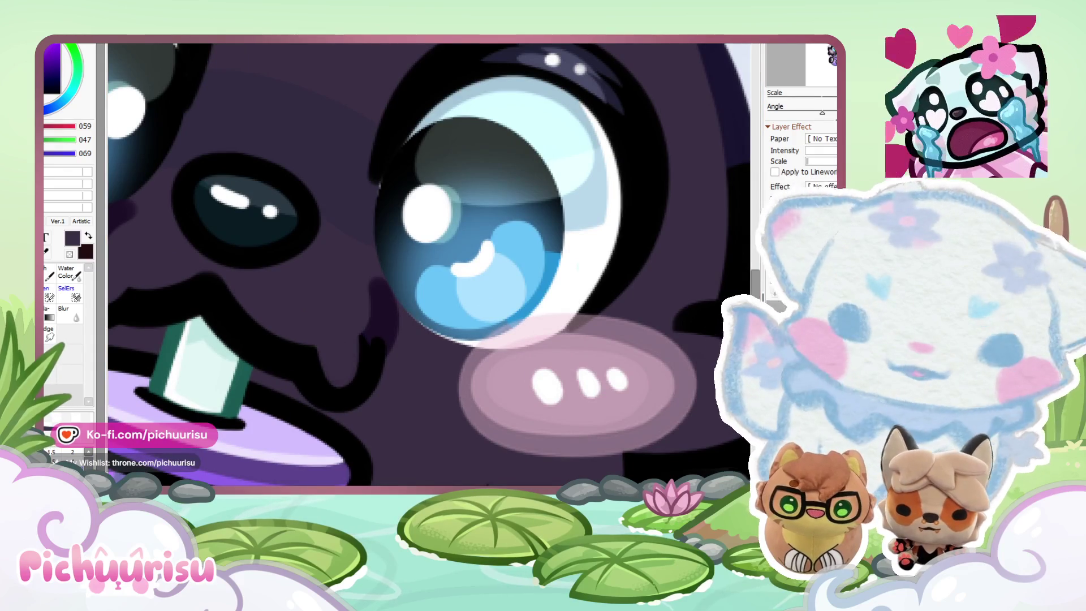
{"action": "left_click", "coordinate": [352, 310], "text": "alt"}
{"action": "left_click", "coordinate": [363, 356], "text": "alt"}
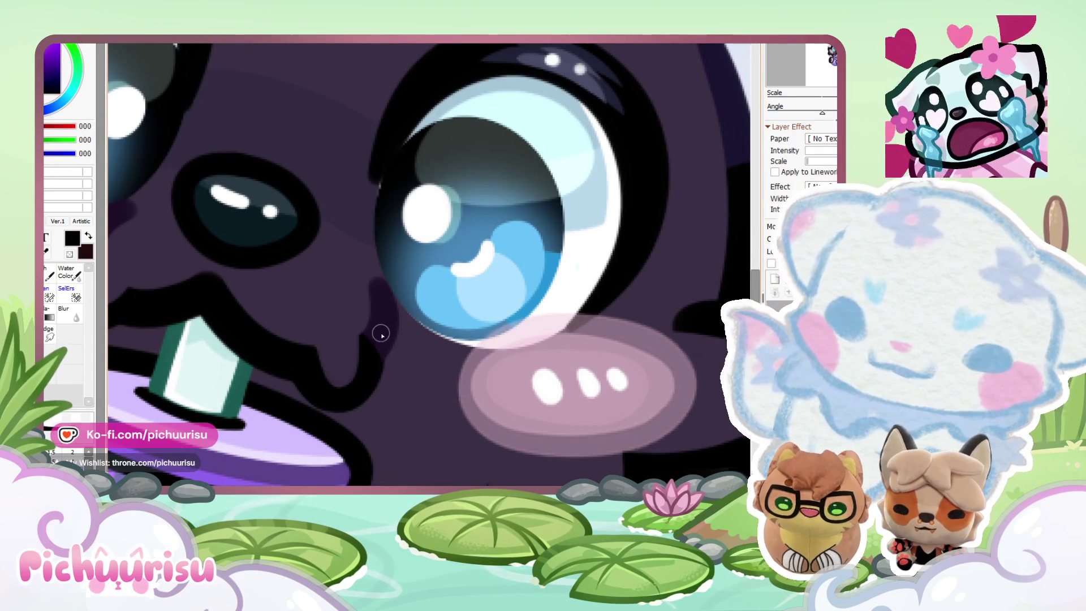
{"action": "scroll", "coordinate": [381, 334], "scroll_direction": "down", "scroll_amount": 3}
{"action": "scroll", "coordinate": [264, 317], "scroll_direction": "up", "scroll_amount": 3}
{"action": "left_click", "coordinate": [265, 317], "text": "alt"}
{"action": "left_click", "coordinate": [255, 316], "text": "alt"}
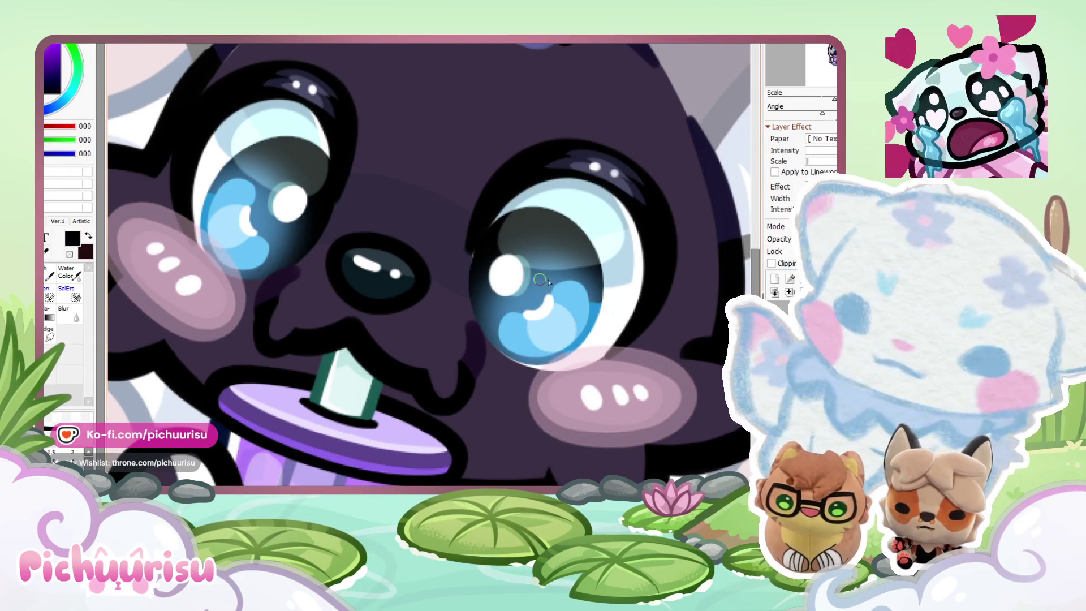
Sample the darker purple and paint two dark oval nostrils
{"action": "scroll", "coordinate": [143, 151], "scroll_direction": "down", "scroll_amount": 5}
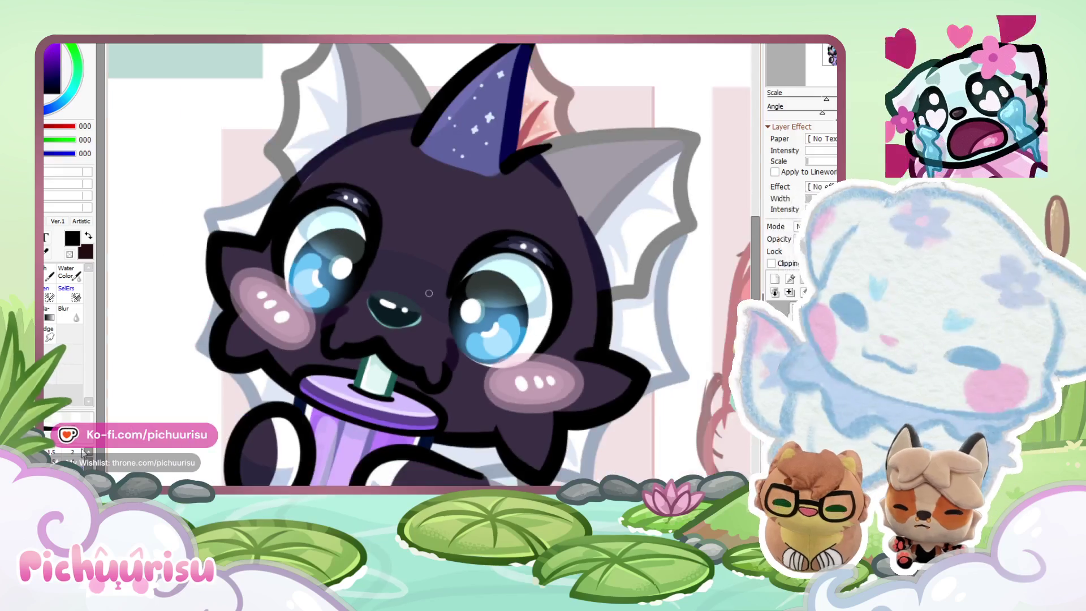
{"action": "scroll", "coordinate": [142, 151], "scroll_direction": "down", "scroll_amount": 2}
{"action": "scroll", "coordinate": [142, 152], "scroll_direction": "up", "scroll_amount": 5}
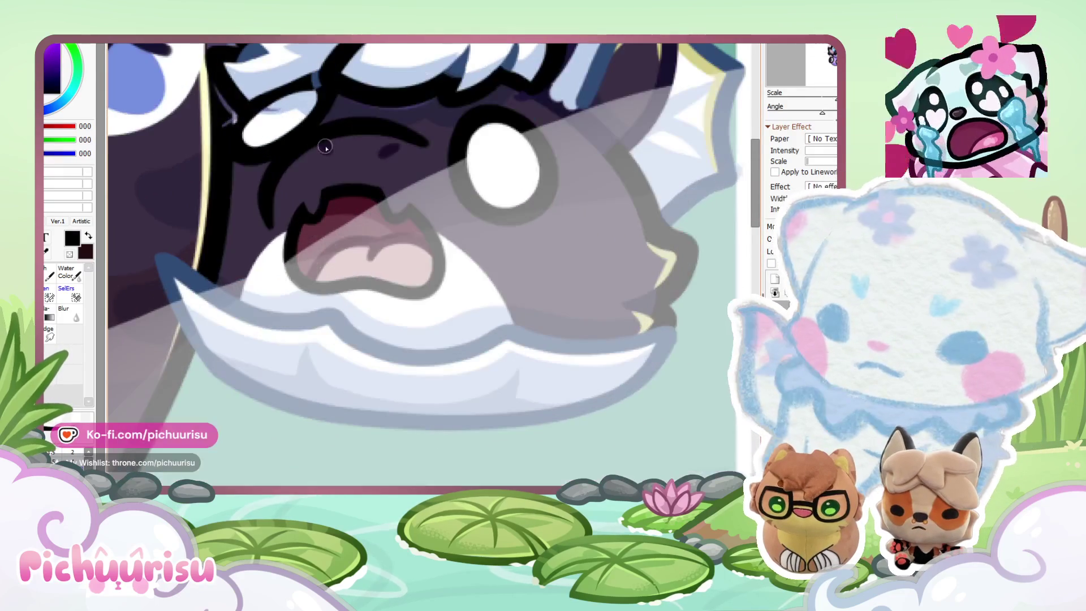
{"action": "left_click", "coordinate": [249, 171], "text": "alt"}
{"action": "scroll", "coordinate": [249, 171], "scroll_direction": "down", "scroll_amount": 2}
{"action": "scroll", "coordinate": [542, 435], "scroll_direction": "up", "scroll_amount": 4}
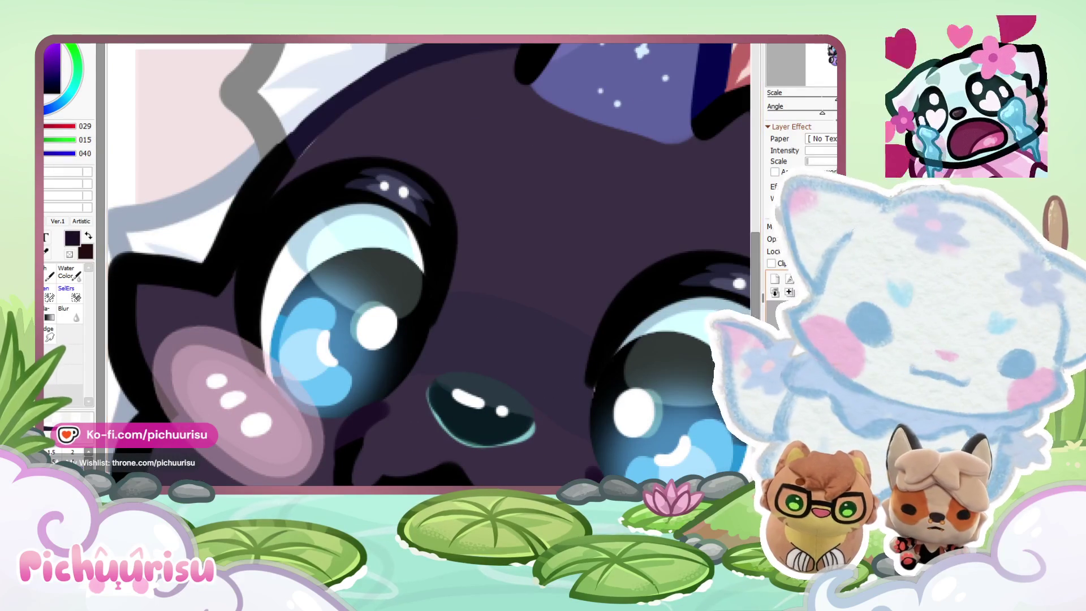
{"action": "scroll", "coordinate": [536, 422], "scroll_direction": "up", "scroll_amount": 3}
{"action": "left_click_drag", "start_coordinate": [536, 422], "coordinate": [518, 431]}
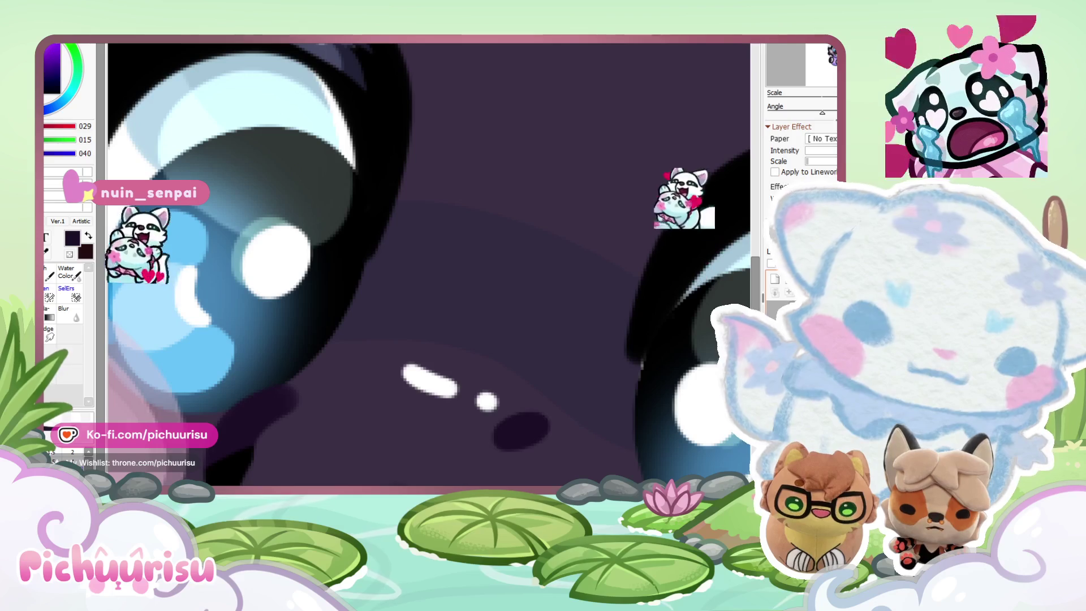
{"action": "left_click_drag", "start_coordinate": [376, 368], "coordinate": [376, 369]}
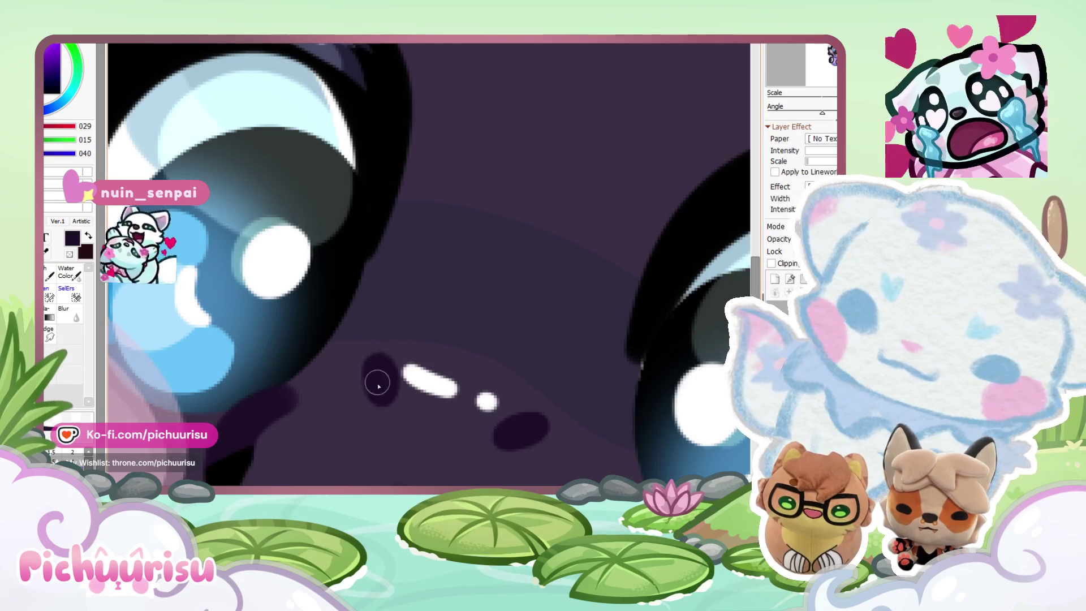
Add thin lavender highlights along the upper edges of both nostrils
{"action": "scroll", "coordinate": [396, 299], "scroll_direction": "down", "scroll_amount": 5}
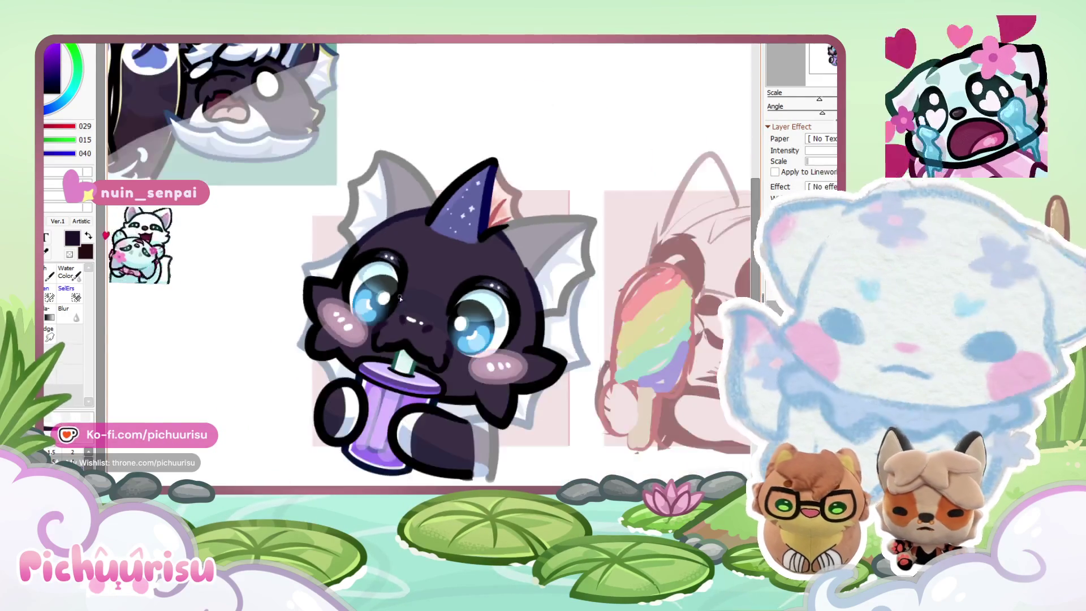
{"action": "scroll", "coordinate": [399, 299], "scroll_direction": "down", "scroll_amount": 2}
{"action": "scroll", "coordinate": [391, 305], "scroll_direction": "up", "scroll_amount": 8}
{"action": "scroll", "coordinate": [374, 319], "scroll_direction": "up", "scroll_amount": 1}
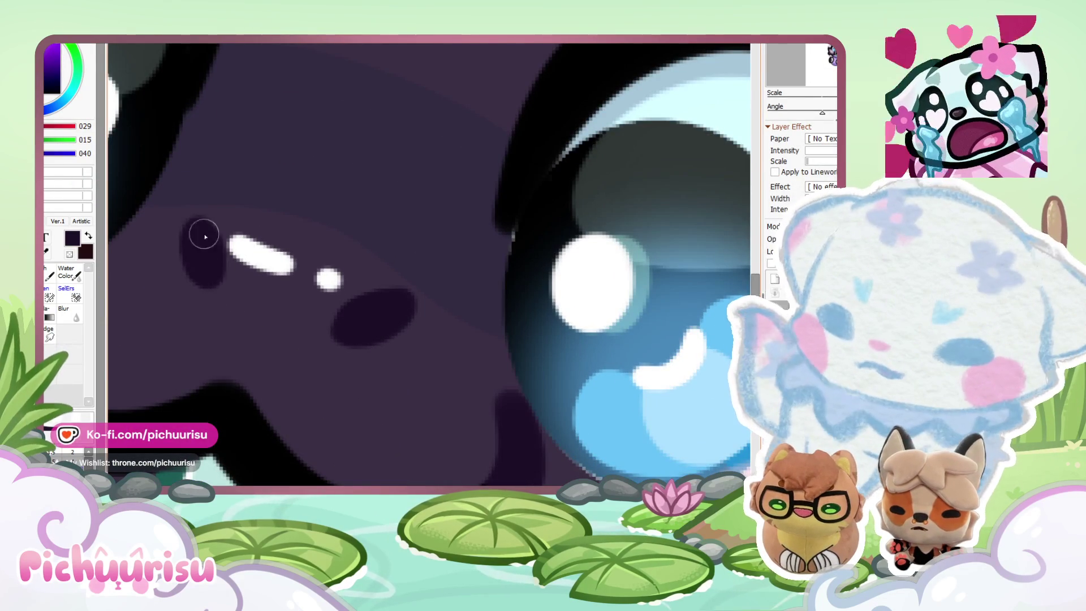
{"action": "scroll", "coordinate": [457, 287], "scroll_direction": "down", "scroll_amount": 3}
{"action": "scroll", "coordinate": [456, 286], "scroll_direction": "up", "scroll_amount": 4}
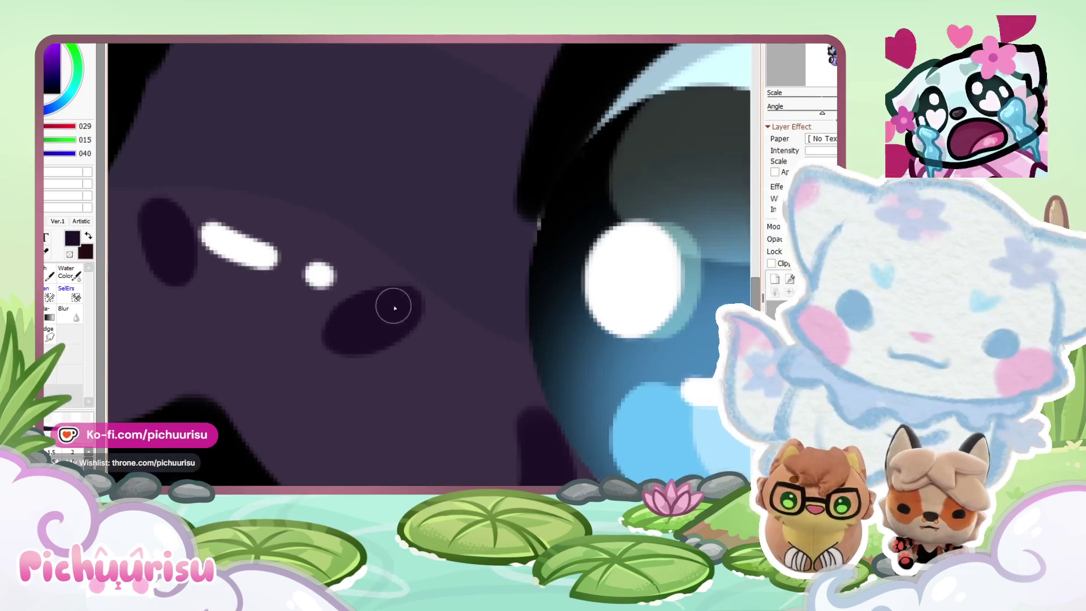
{"action": "scroll", "coordinate": [453, 310], "scroll_direction": "down", "scroll_amount": 4}
{"action": "scroll", "coordinate": [575, 317], "scroll_direction": "down", "scroll_amount": 4}
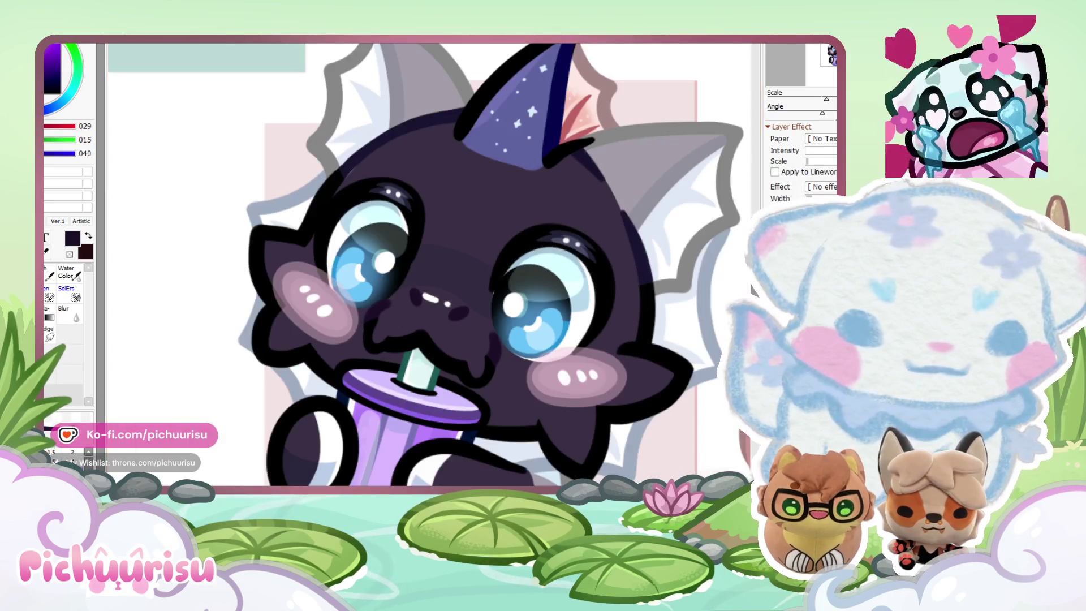
{"action": "scroll", "coordinate": [444, 311], "scroll_direction": "up", "scroll_amount": 4}
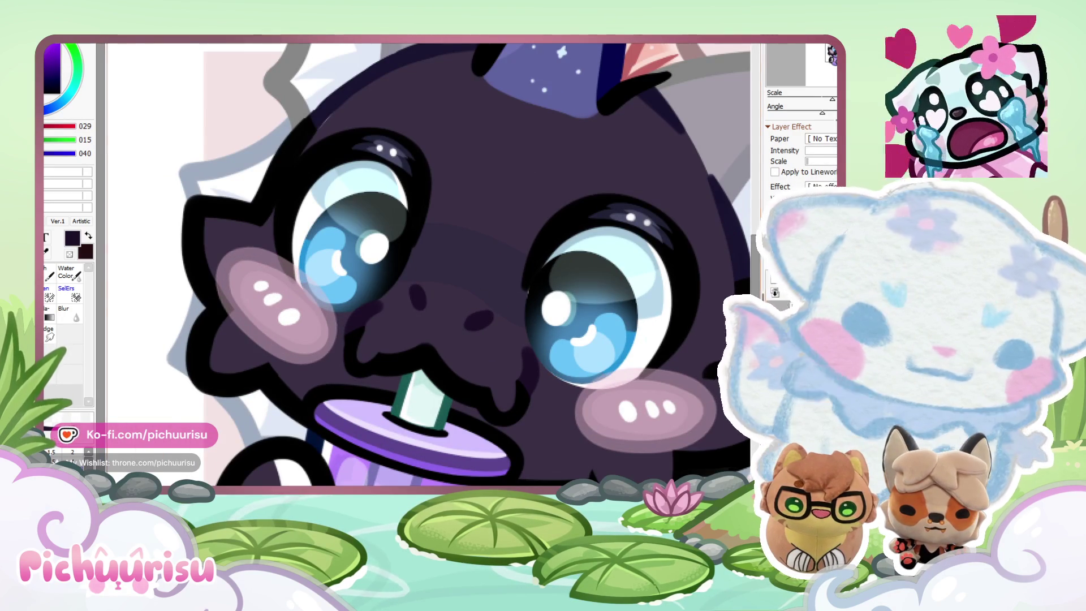
{"action": "scroll", "coordinate": [467, 358], "scroll_direction": "down", "scroll_amount": 3}
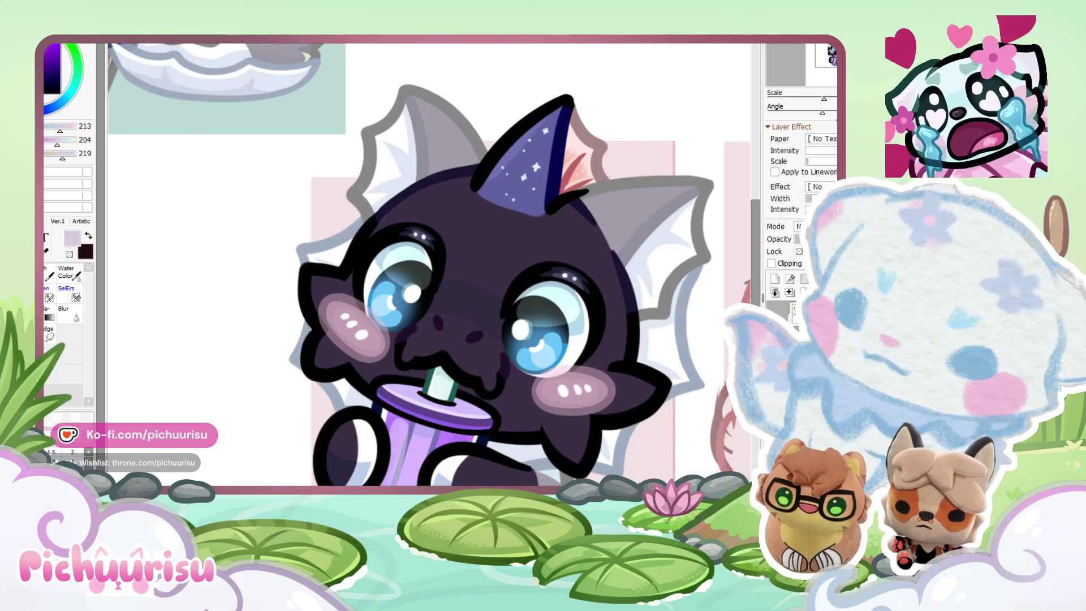
{"action": "scroll", "coordinate": [439, 332], "scroll_direction": "up", "scroll_amount": 4}
{"action": "left_click_drag", "start_coordinate": [512, 323], "coordinate": [457, 352]}
{"action": "scroll", "coordinate": [317, 199], "scroll_direction": "up", "scroll_amount": 2}
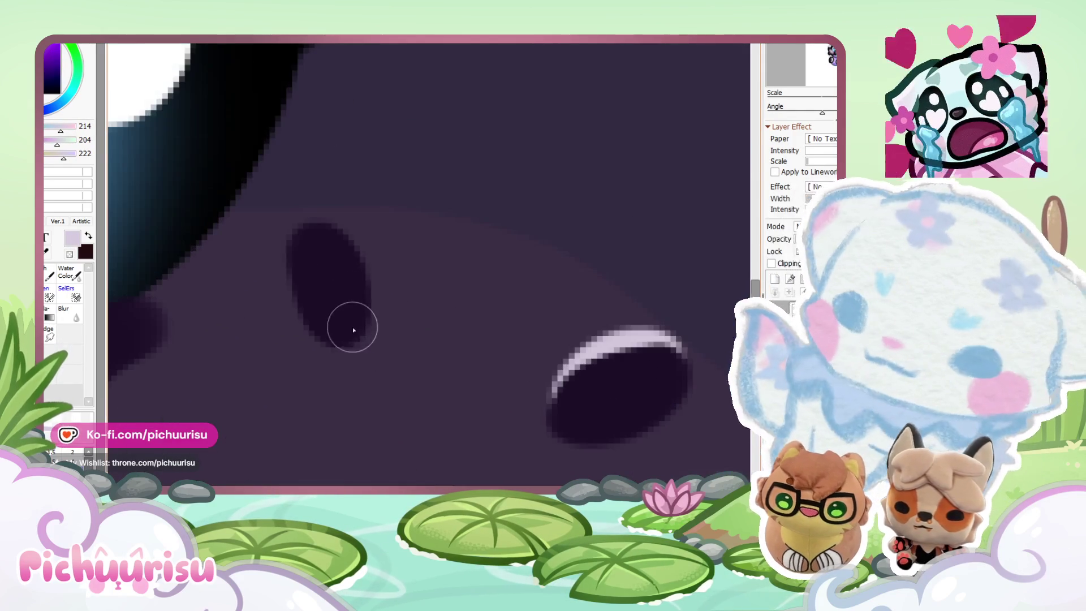
{"action": "left_click_drag", "start_coordinate": [370, 333], "coordinate": [318, 228]}
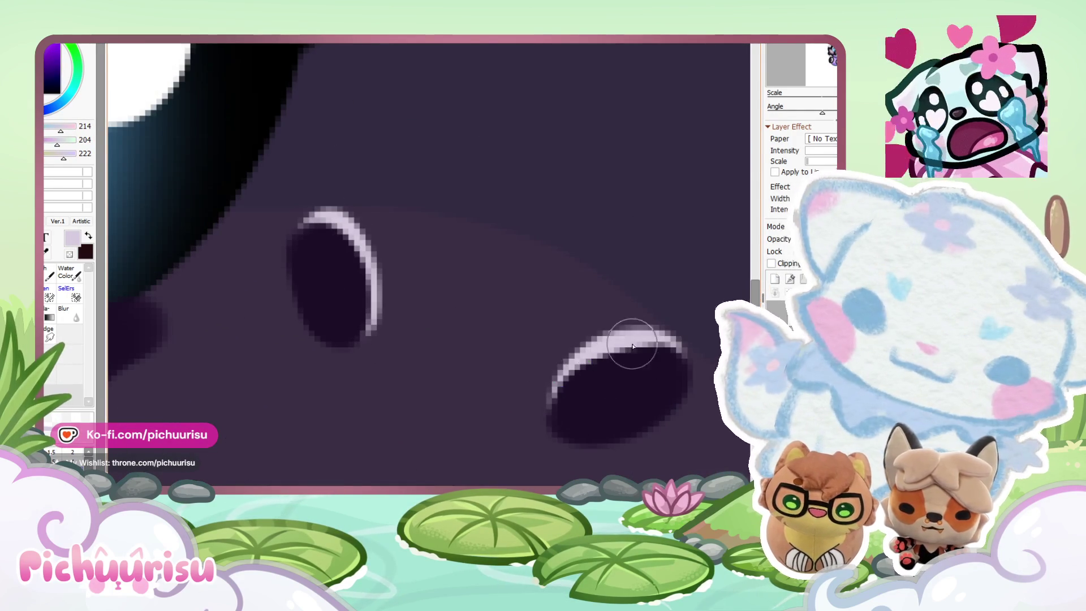
{"action": "scroll", "coordinate": [614, 354], "scroll_direction": "down", "scroll_amount": 2}
Pick dark purple 029,015,040, then set the paint colour to white
{"action": "left_click", "coordinate": [651, 367], "text": "alt"}
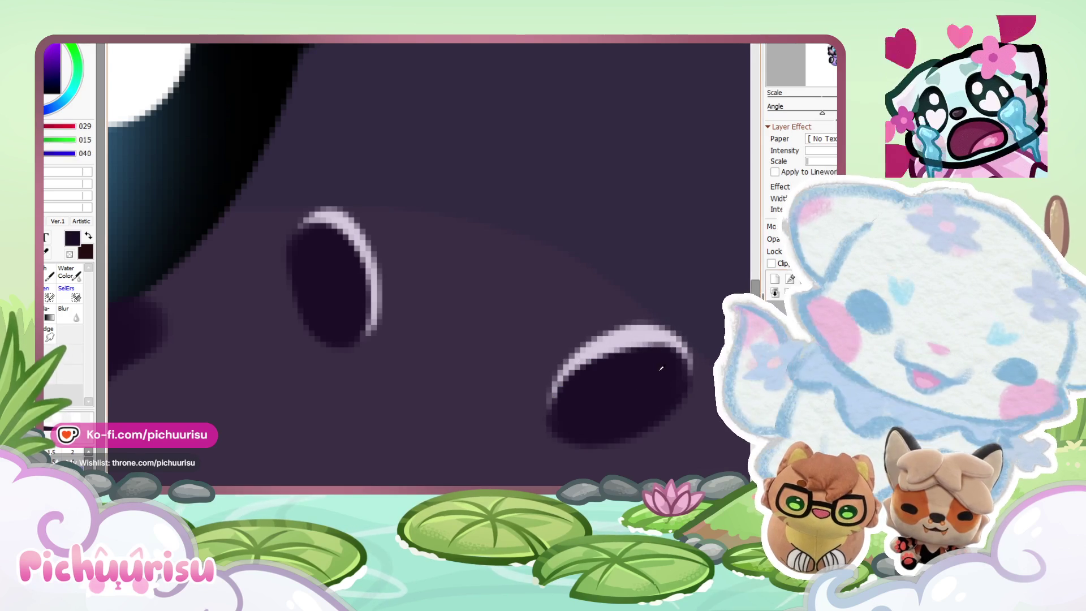
{"action": "scroll", "coordinate": [413, 287], "scroll_direction": "down", "scroll_amount": 2}
{"action": "scroll", "coordinate": [412, 287], "scroll_direction": "down", "scroll_amount": 4}
{"action": "scroll", "coordinate": [284, 99], "scroll_direction": "up", "scroll_amount": 4}
{"action": "left_click", "coordinate": [334, 94], "text": "alt"}
{"action": "scroll", "coordinate": [353, 95], "scroll_direction": "down", "scroll_amount": 3}
{"action": "scroll", "coordinate": [484, 256], "scroll_direction": "up", "scroll_amount": 3}
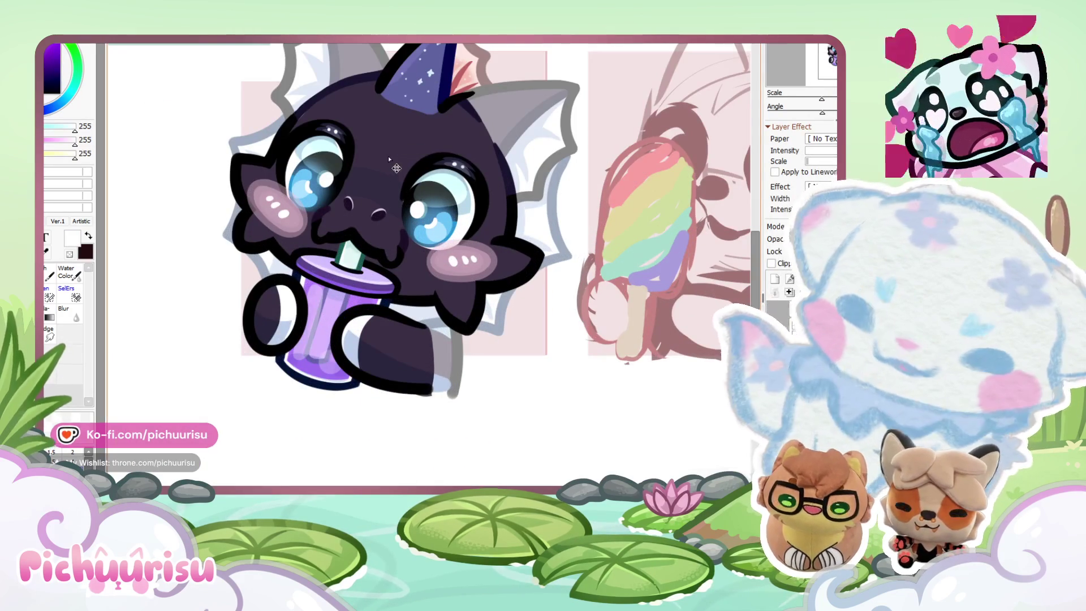
Paint white between the purple cup and the right cheek
{"action": "scroll", "coordinate": [463, 294], "scroll_direction": "up", "scroll_amount": 2}
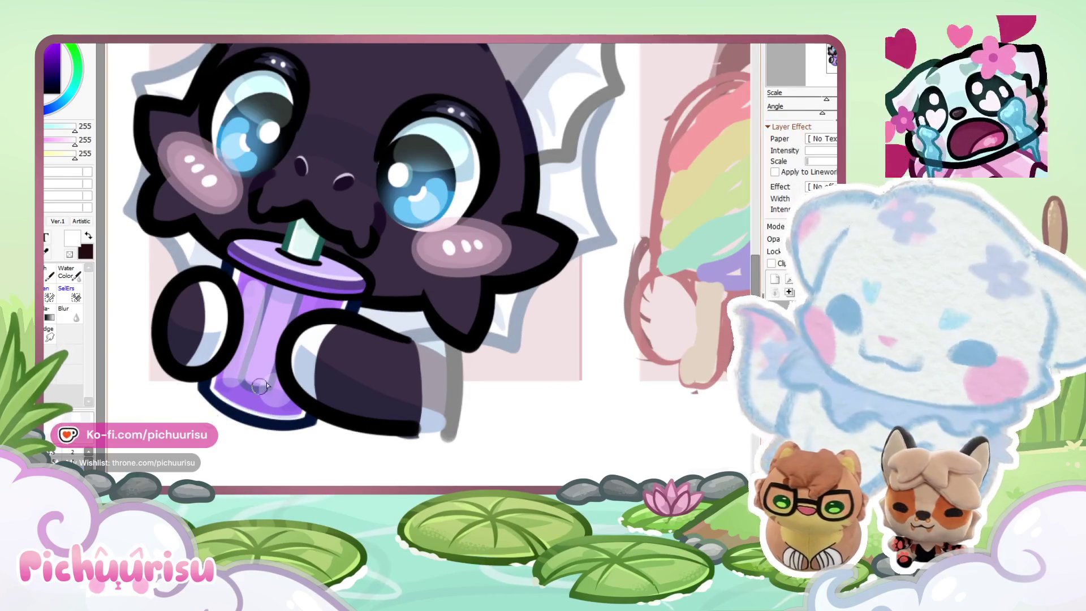
{"action": "scroll", "coordinate": [283, 328], "scroll_direction": "up", "scroll_amount": 2}
{"action": "scroll", "coordinate": [272, 337], "scroll_direction": "down", "scroll_amount": 1}
{"action": "mouse_move", "coordinate": [339, 306]}
{"action": "left_mouse_down"}
{"action": "mouse_move", "coordinate": [357, 317]}
{"action": "mouse_move", "coordinate": [385, 302]}
{"action": "left_mouse_up"}
{"action": "scroll", "coordinate": [292, 274], "scroll_direction": "down", "scroll_amount": 2}
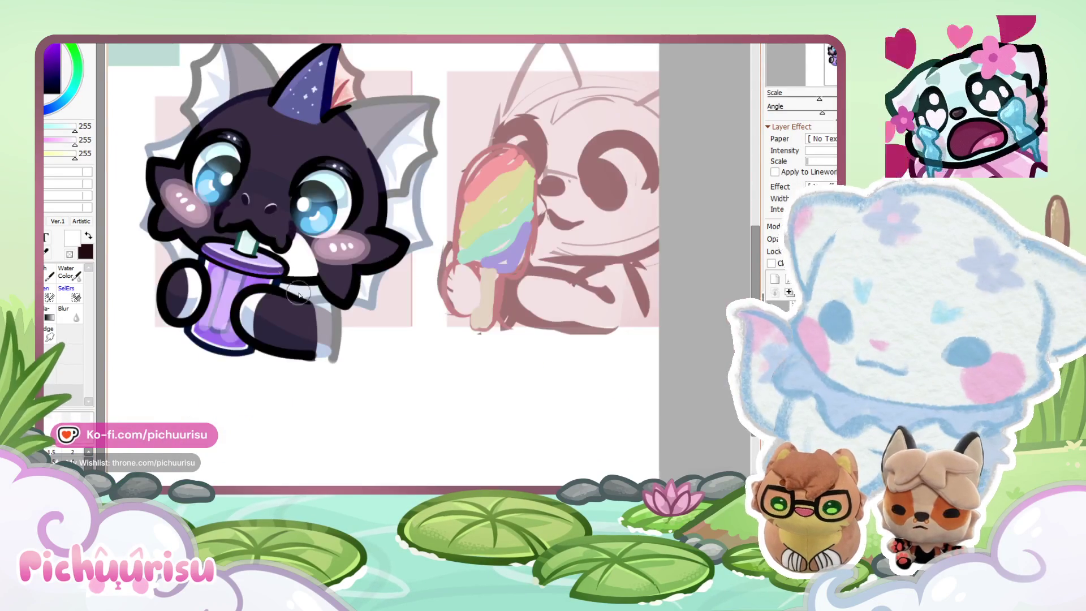
{"action": "scroll", "coordinate": [263, 249], "scroll_direction": "up", "scroll_amount": 1}
{"action": "mouse_move", "coordinate": [256, 244]}
{"action": "left_mouse_down"}
{"action": "mouse_move", "coordinate": [229, 268]}
{"action": "mouse_move", "coordinate": [328, 294]}
{"action": "mouse_move", "coordinate": [259, 245]}
{"action": "left_mouse_up"}
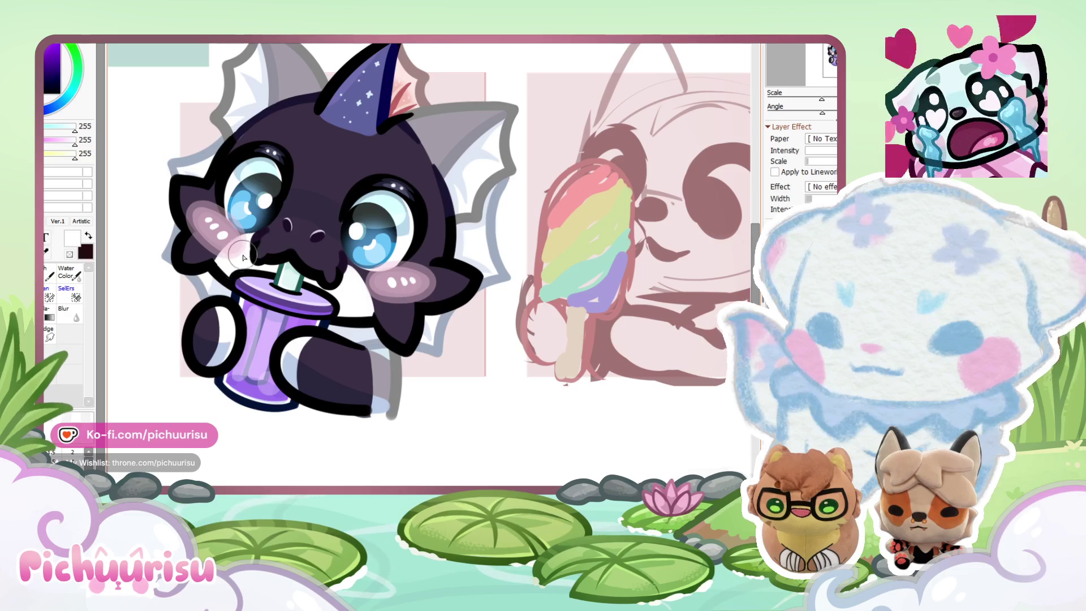
Eyedrop the mid purple 059,047,069 from the artwork
{"action": "scroll", "coordinate": [243, 260], "scroll_direction": "down", "scroll_amount": 2}
{"action": "scroll", "coordinate": [247, 240], "scroll_direction": "up", "scroll_amount": 4}
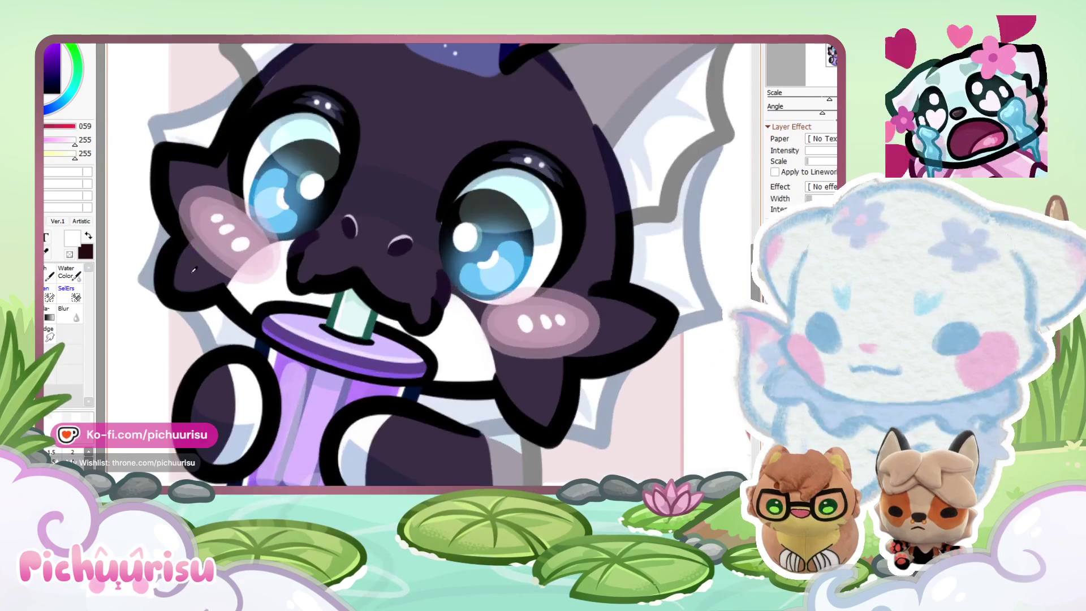
{"action": "left_click", "coordinate": [325, 238], "text": "alt"}
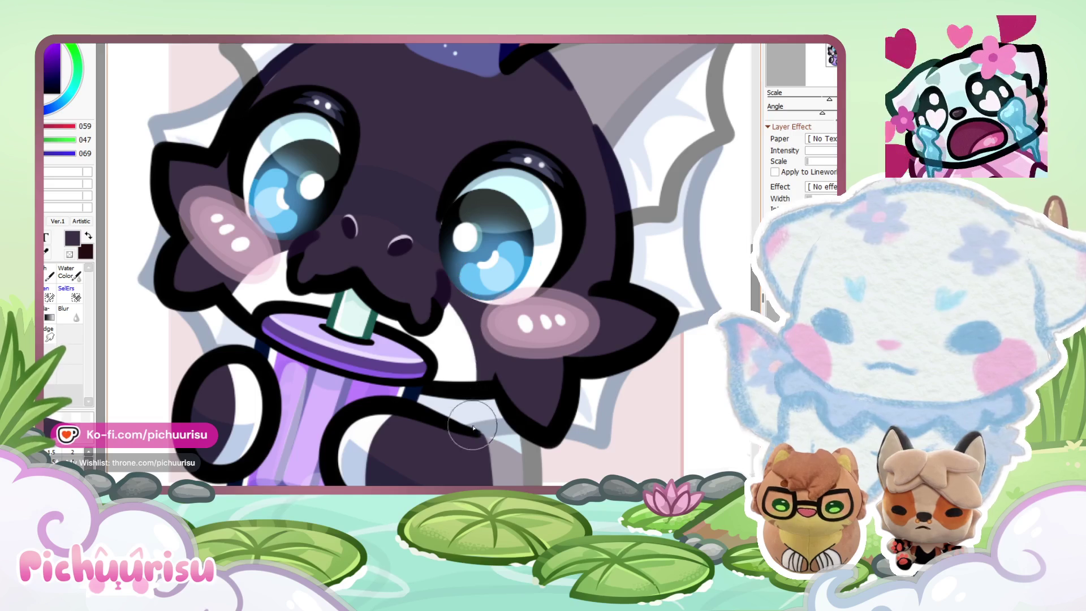
{"action": "scroll", "coordinate": [474, 433], "scroll_direction": "down", "scroll_amount": 1}
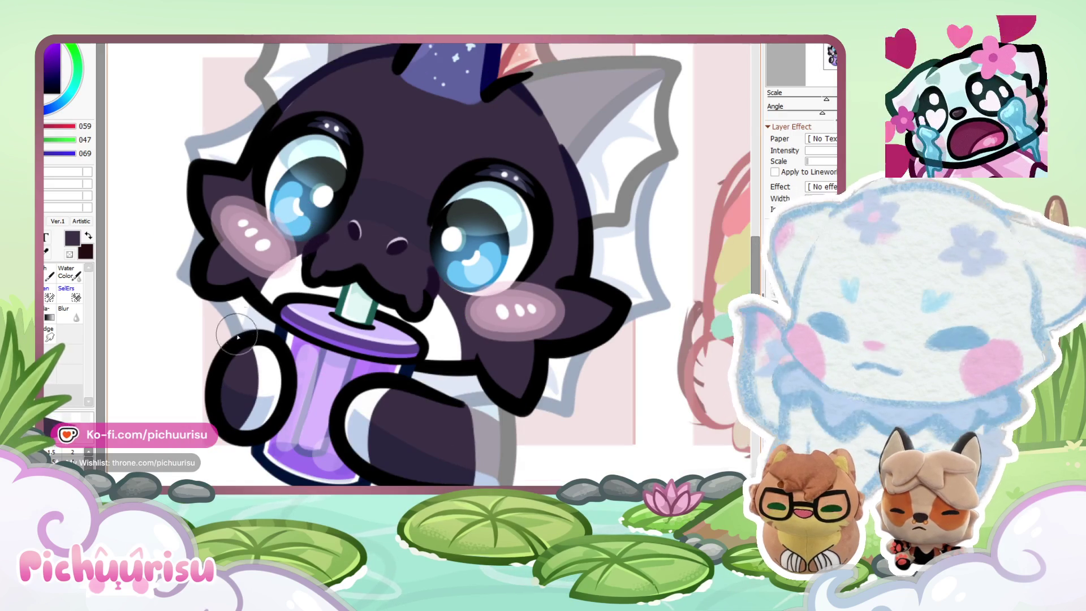
{"action": "scroll", "coordinate": [414, 279], "scroll_direction": "down", "scroll_amount": 3}
{"action": "scroll", "coordinate": [403, 449], "scroll_direction": "down", "scroll_amount": 1}
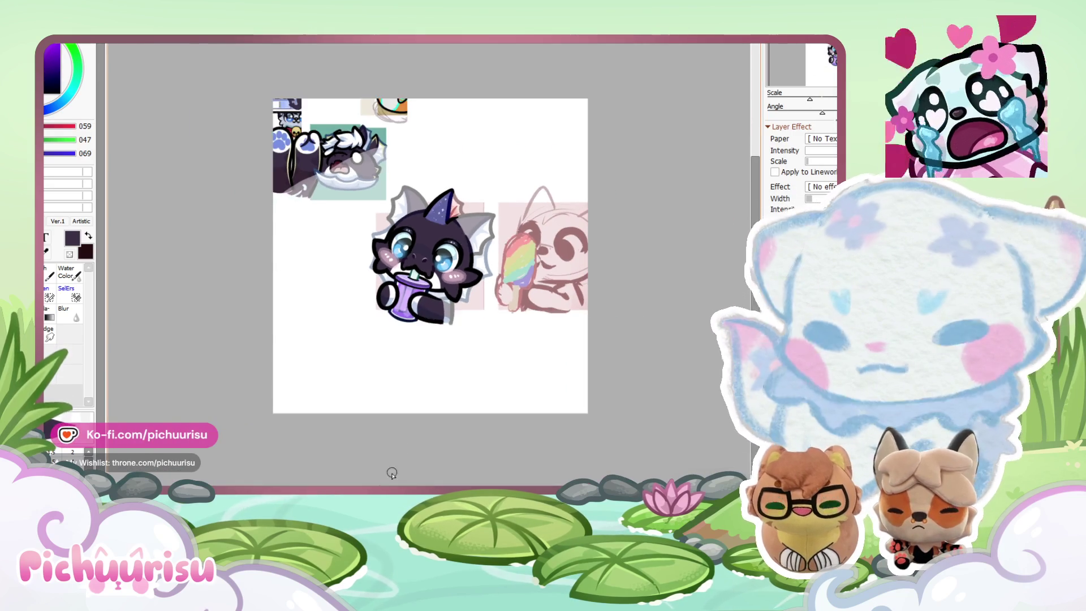
{"action": "scroll", "coordinate": [536, 289], "scroll_direction": "up", "scroll_amount": 2}
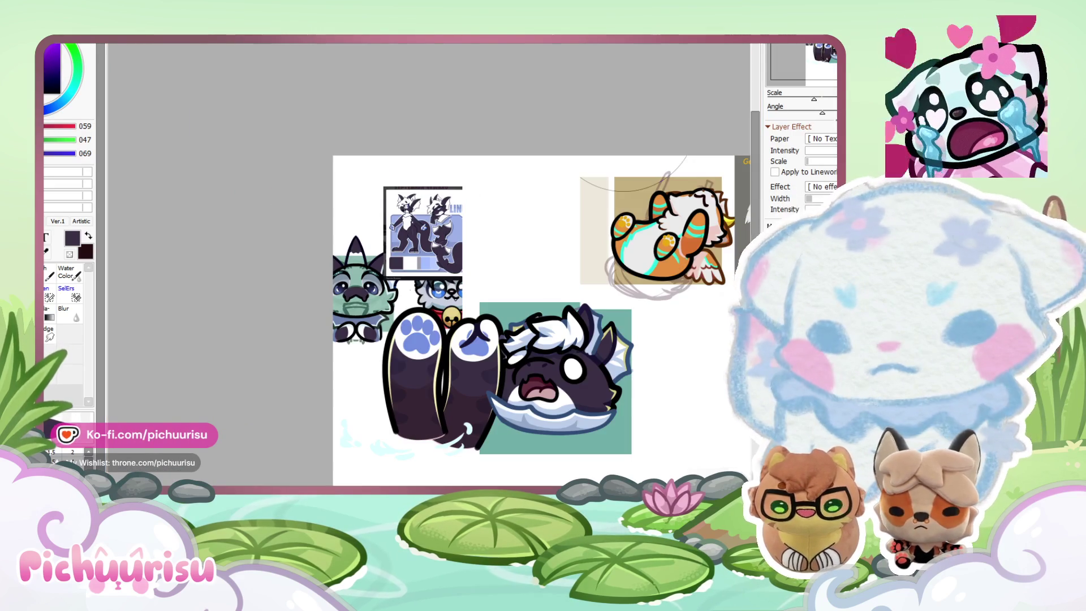
{"action": "scroll", "coordinate": [589, 342], "scroll_direction": "up", "scroll_amount": 1}
{"action": "scroll", "coordinate": [294, 78], "scroll_direction": "up", "scroll_amount": 2}
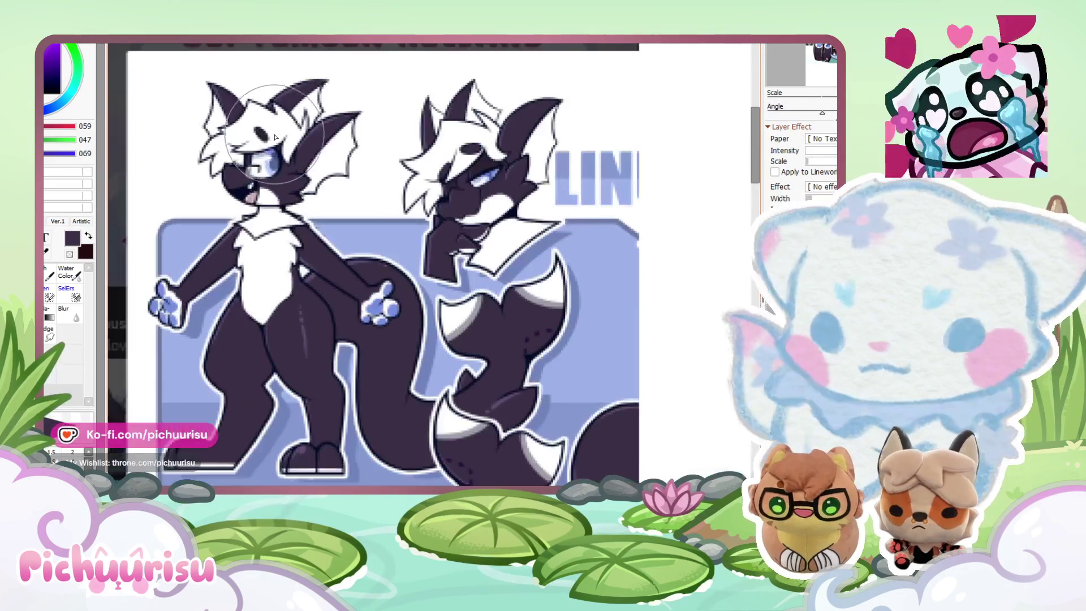
{"action": "scroll", "coordinate": [346, 147], "scroll_direction": "down", "scroll_amount": 2}
{"action": "scroll", "coordinate": [346, 147], "scroll_direction": "down", "scroll_amount": 2}
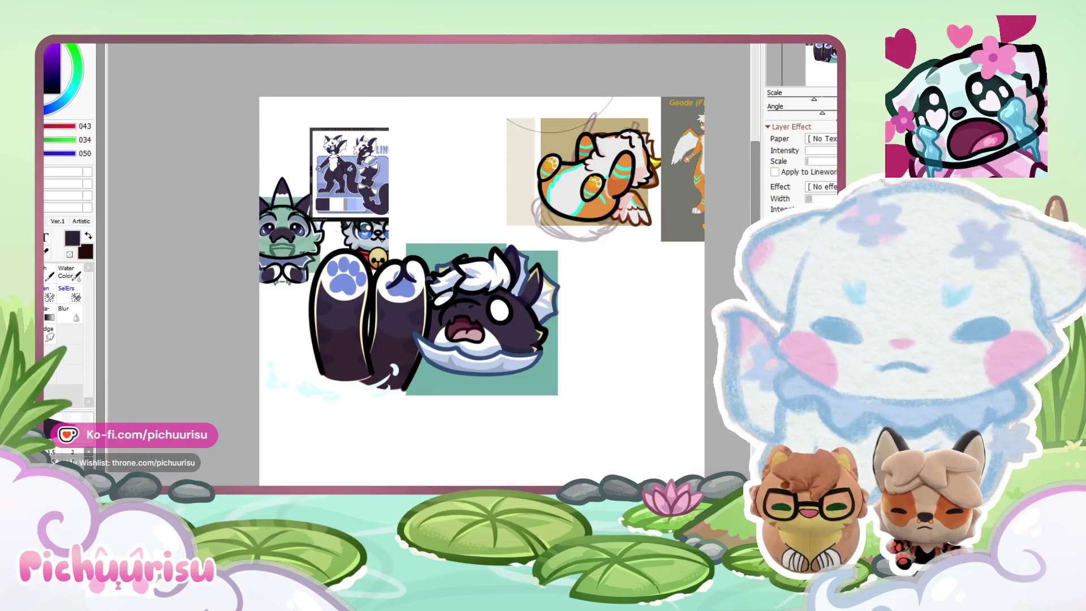
{"action": "scroll", "coordinate": [521, 364], "scroll_direction": "down", "scroll_amount": 1}
{"action": "scroll", "coordinate": [421, 176], "scroll_direction": "up", "scroll_amount": 1}
{"action": "scroll", "coordinate": [421, 176], "scroll_direction": "up", "scroll_amount": 1}
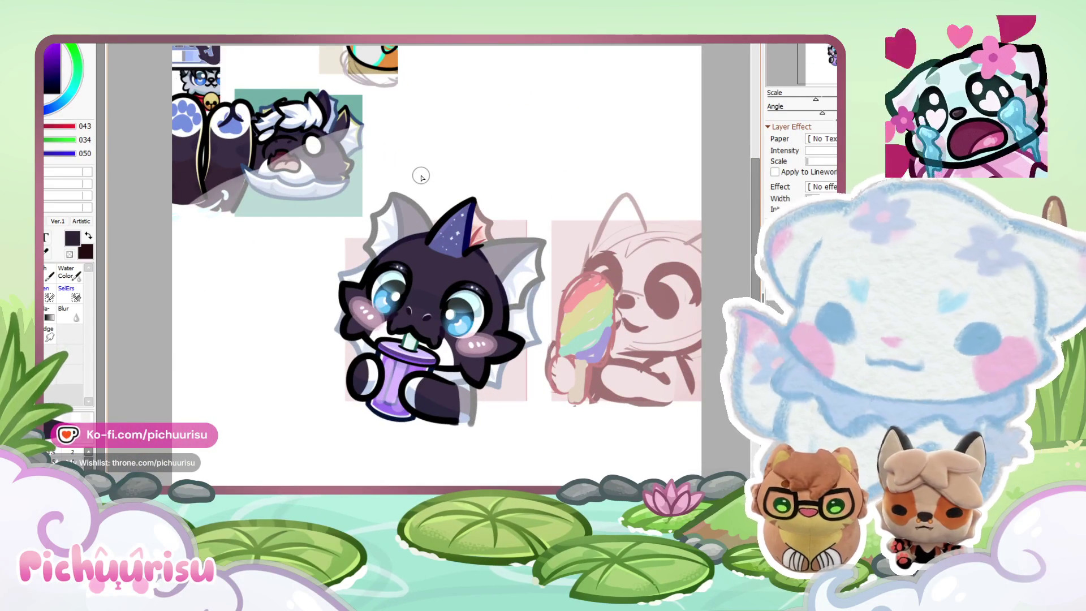
{"action": "scroll", "coordinate": [548, 417], "scroll_direction": "up", "scroll_amount": 3}
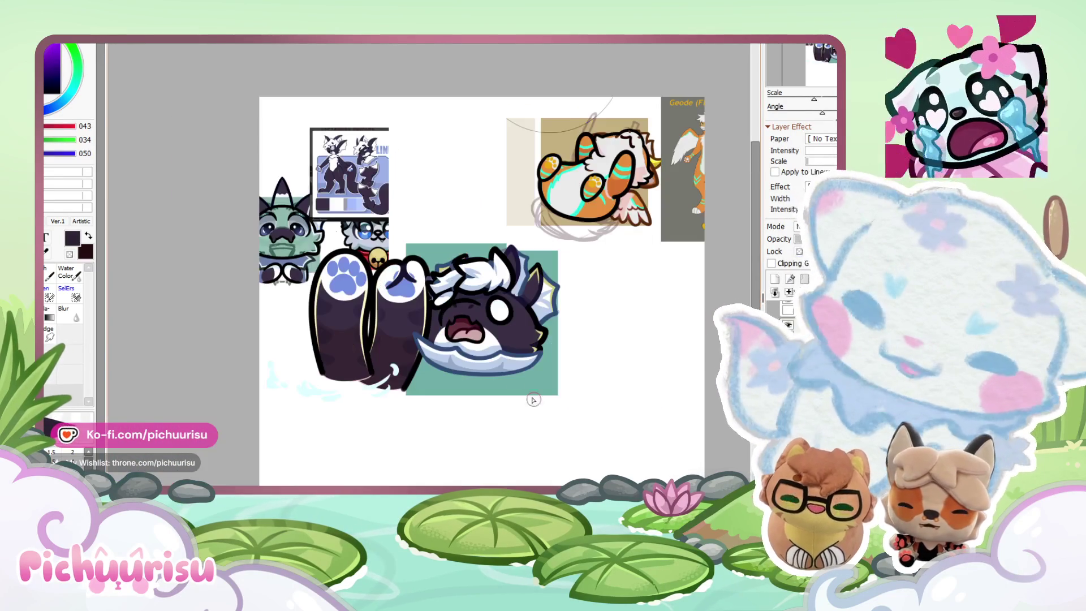
{"action": "scroll", "coordinate": [315, 154], "scroll_direction": "up", "scroll_amount": 3}
{"action": "scroll", "coordinate": [315, 154], "scroll_direction": "up", "scroll_amount": 1}
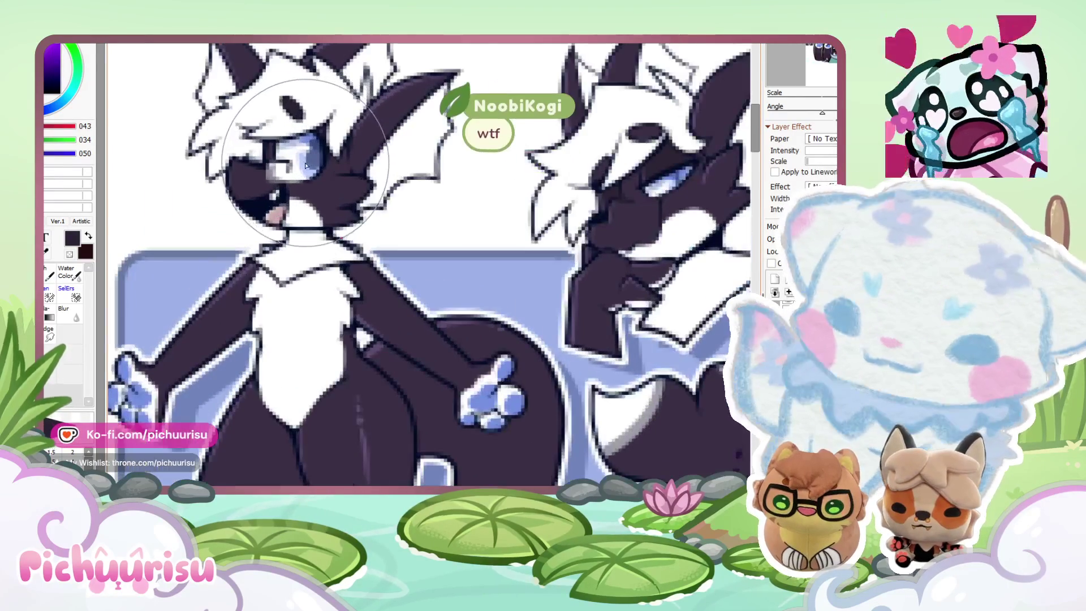
{"action": "scroll", "coordinate": [313, 161], "scroll_direction": "down", "scroll_amount": 5}
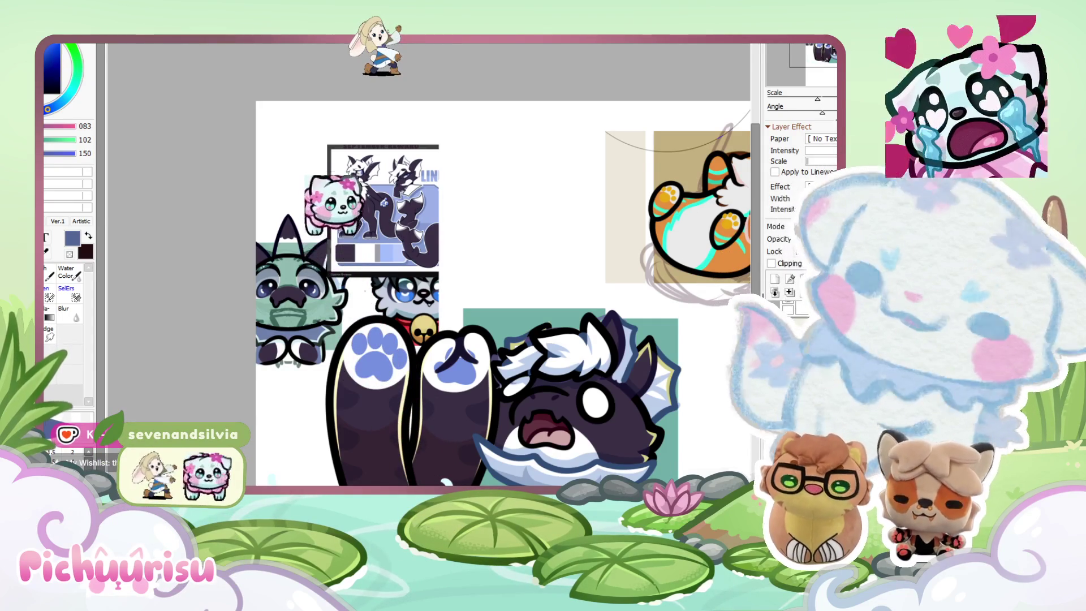
{"action": "scroll", "coordinate": [320, 234], "scroll_direction": "down", "scroll_amount": 1}
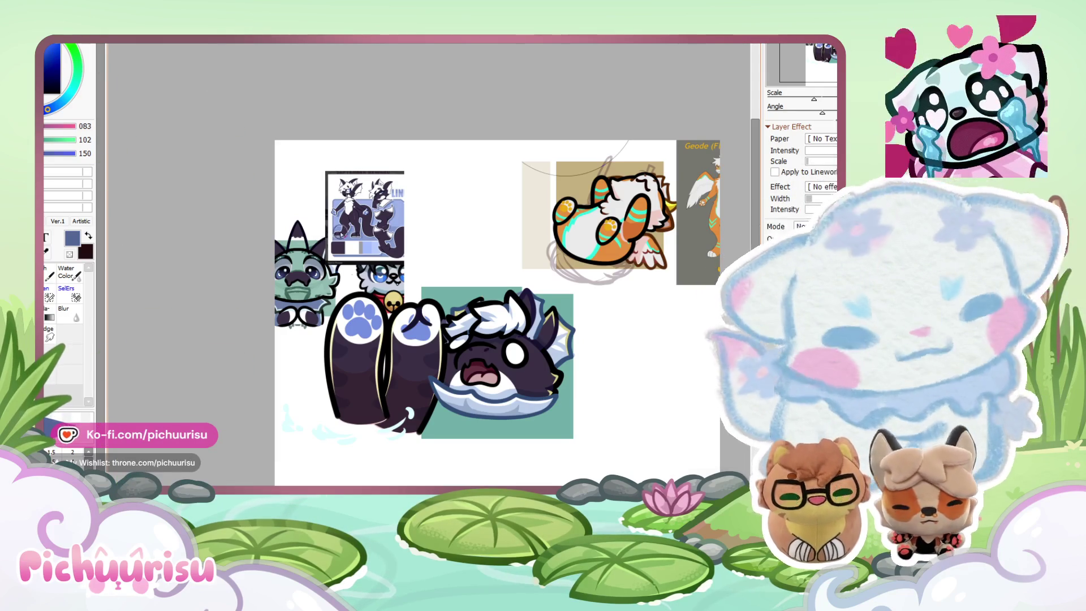
{"action": "scroll", "coordinate": [508, 378], "scroll_direction": "down", "scroll_amount": 5}
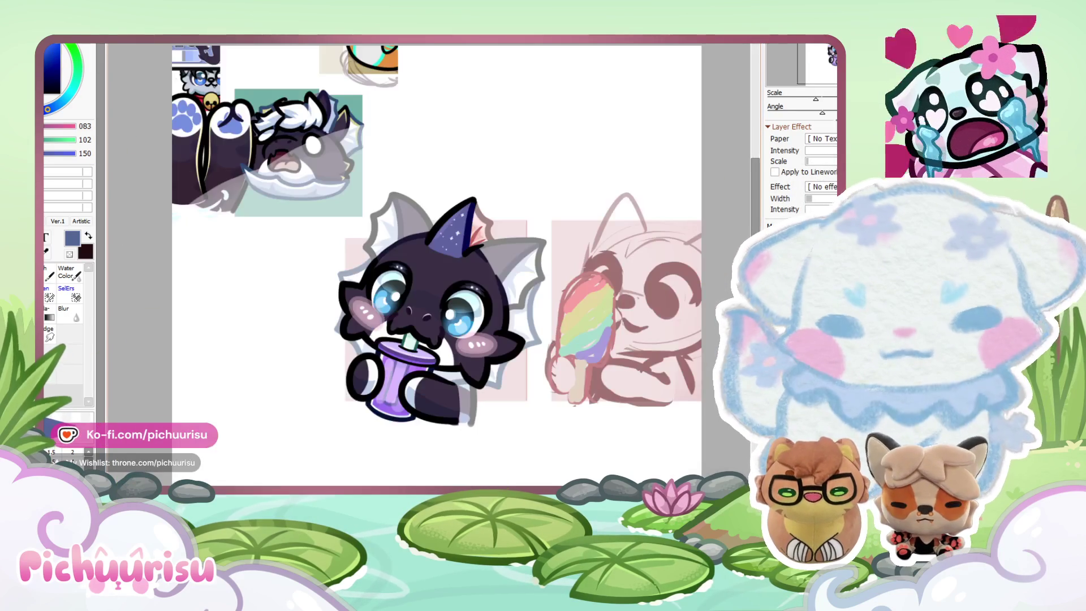
Zoom in on the starry horn and undo a trial dark purple brush pass
{"action": "scroll", "coordinate": [485, 201], "scroll_direction": "up", "scroll_amount": 1}
{"action": "right_click", "coordinate": [459, 234]}
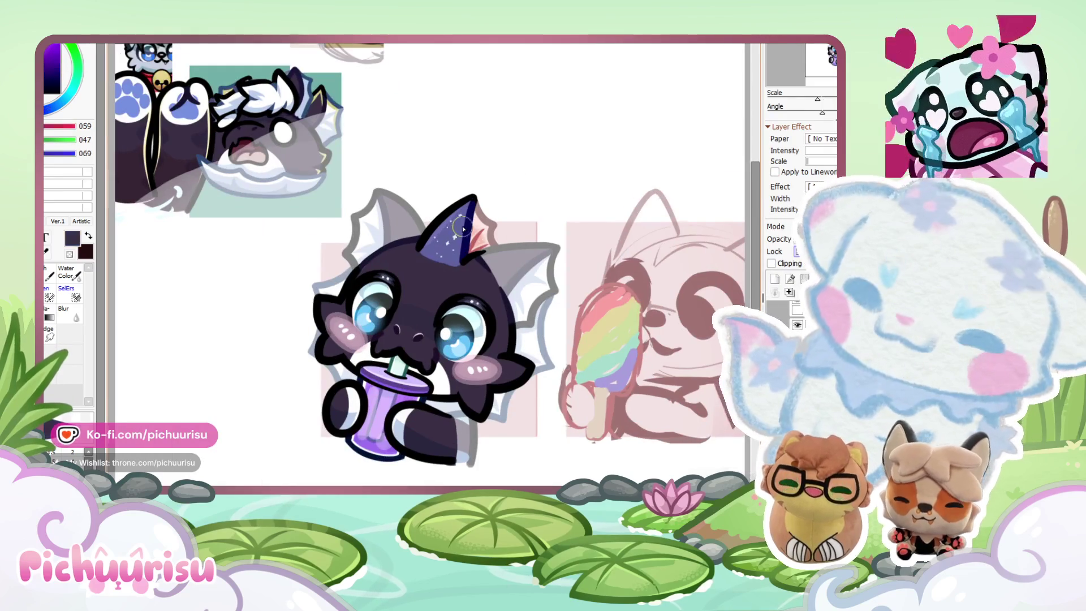
{"action": "scroll", "coordinate": [459, 233], "scroll_direction": "up", "scroll_amount": 3}
{"action": "key", "text": "ctrl+plus"}
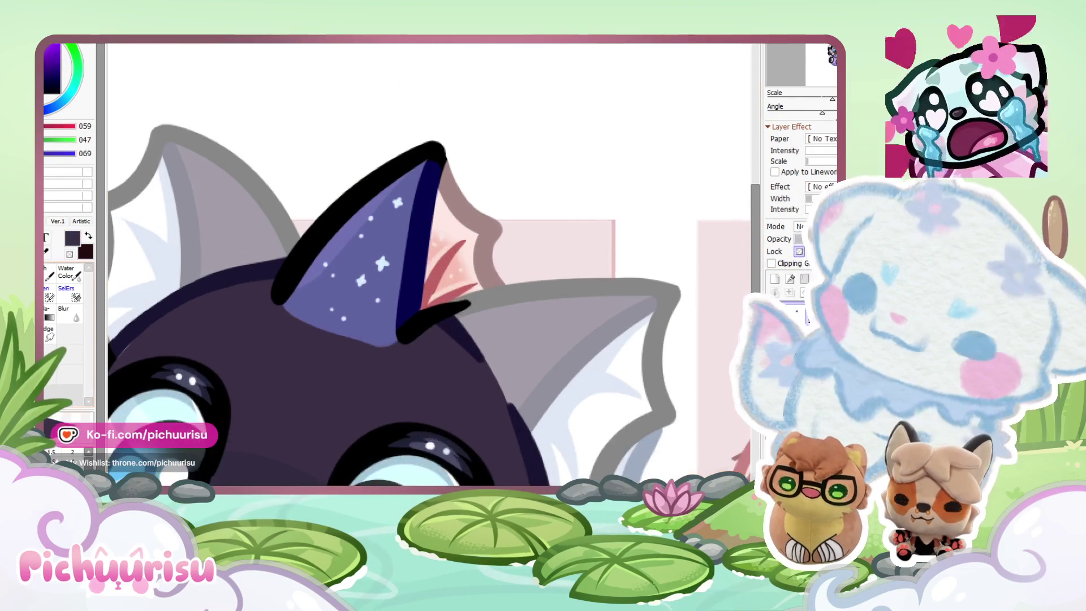
{"action": "scroll", "coordinate": [258, 417], "scroll_direction": "down", "scroll_amount": 1}
{"action": "mouse_move", "coordinate": [315, 318]}
{"action": "left_mouse_down"}
{"action": "mouse_move", "coordinate": [352, 332]}
{"action": "mouse_move", "coordinate": [368, 255]}
{"action": "left_mouse_up"}
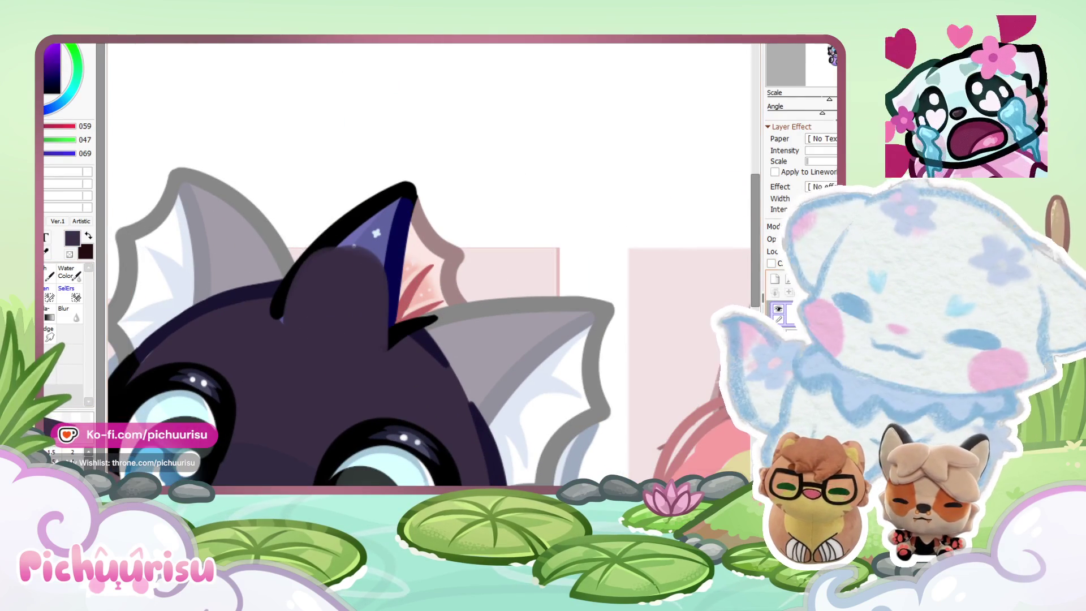
{"action": "key", "text": "ctrl+z"}
{"action": "key", "text": "ctrl+minus"}
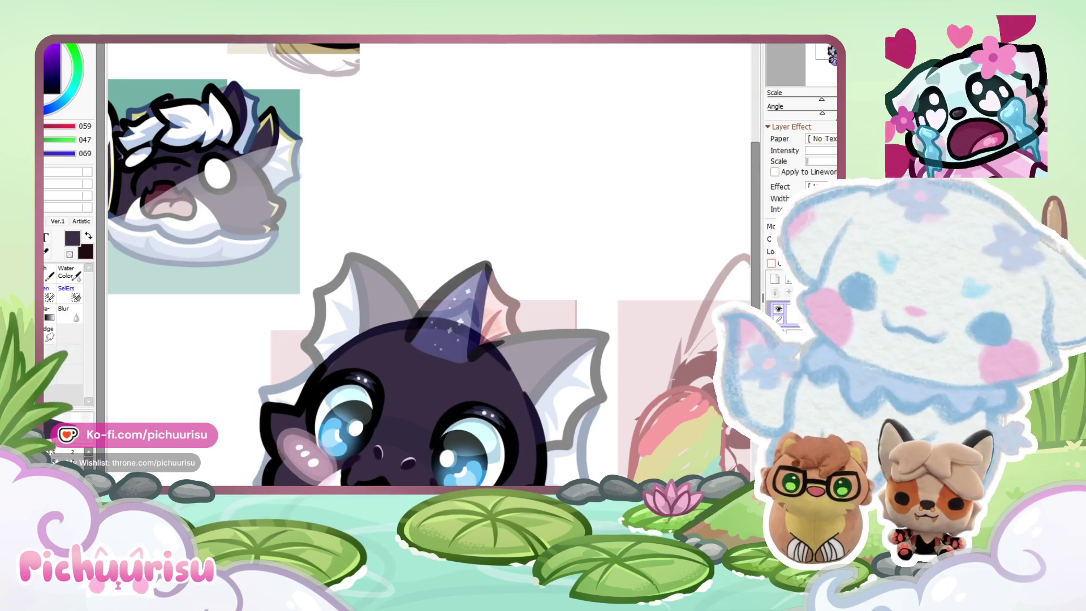
{"action": "scroll", "coordinate": [517, 302], "scroll_direction": "up", "scroll_amount": 2}
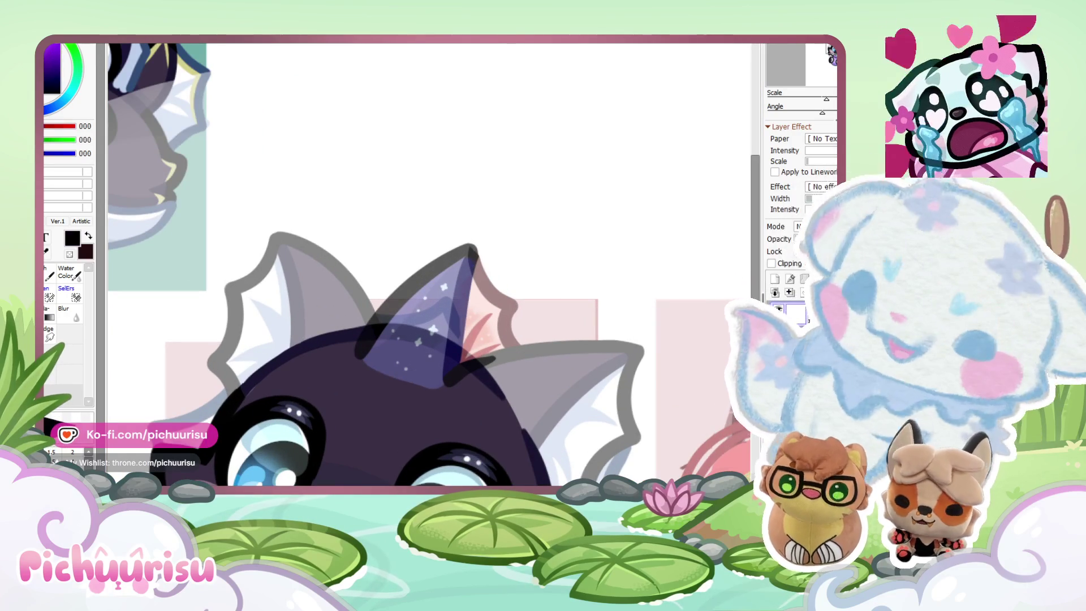
{"action": "scroll", "coordinate": [357, 357], "scroll_direction": "up", "scroll_amount": 2}
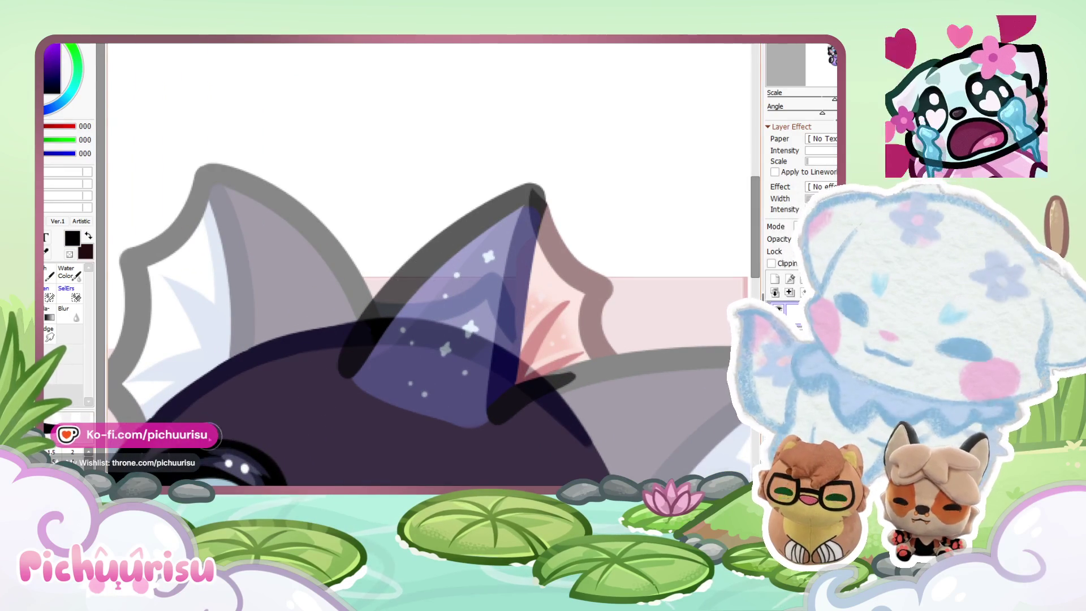
Trace a thick black outline over the horn's tip and sides, undoing stray strokes
{"action": "mouse_move", "coordinate": [342, 378]}
{"action": "left_mouse_down"}
{"action": "mouse_move", "coordinate": [482, 213]}
{"action": "mouse_move", "coordinate": [507, 351]}
{"action": "mouse_move", "coordinate": [490, 452]}
{"action": "left_mouse_up"}
{"action": "scroll", "coordinate": [427, 315], "scroll_direction": "down", "scroll_amount": 2}
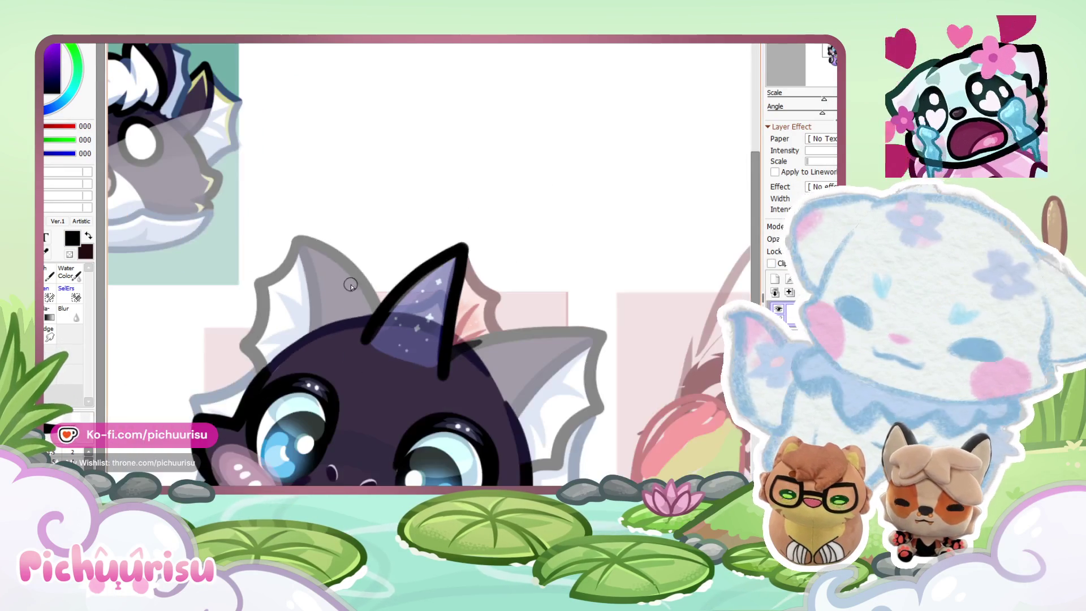
{"action": "scroll", "coordinate": [427, 316], "scroll_direction": "up", "scroll_amount": 2}
{"action": "scroll", "coordinate": [475, 348], "scroll_direction": "down", "scroll_amount": 3}
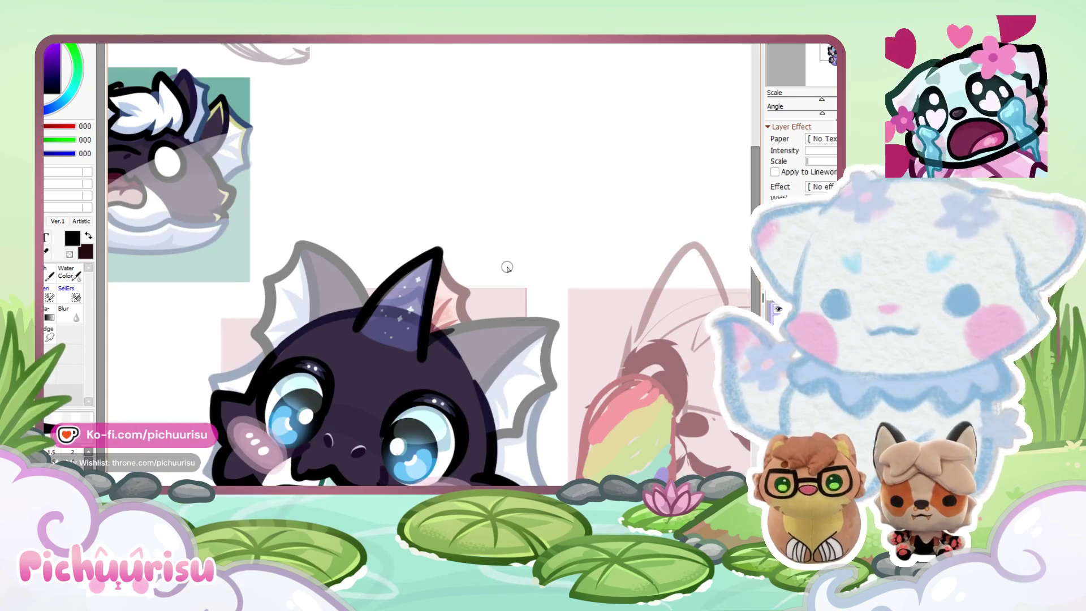
{"action": "scroll", "coordinate": [507, 267], "scroll_direction": "up", "scroll_amount": 3}
{"action": "mouse_move", "coordinate": [372, 195]}
{"action": "left_mouse_down"}
{"action": "mouse_move", "coordinate": [466, 383]}
{"action": "mouse_move", "coordinate": [424, 450]}
{"action": "mouse_move", "coordinate": [337, 453]}
{"action": "left_mouse_up"}
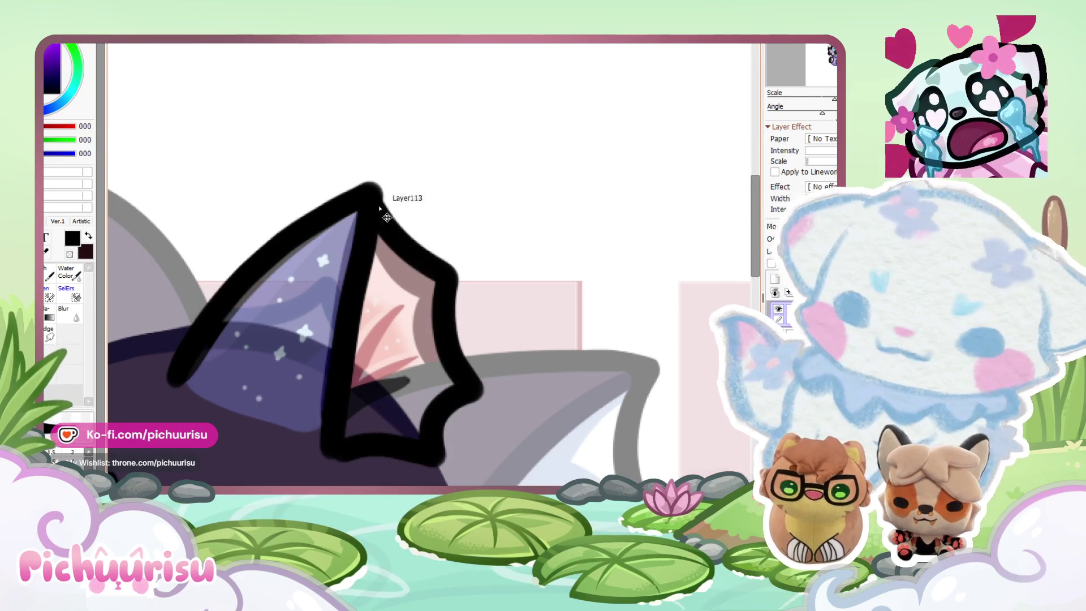
{"action": "key", "text": "ctrl+z"}
{"action": "mouse_move", "coordinate": [373, 195]}
{"action": "left_mouse_down"}
{"action": "mouse_move", "coordinate": [469, 383]}
{"action": "mouse_move", "coordinate": [339, 438]}
{"action": "mouse_move", "coordinate": [396, 264]}
{"action": "mouse_move", "coordinate": [434, 319]}
{"action": "mouse_move", "coordinate": [327, 447]}
{"action": "left_mouse_up"}
{"action": "key", "text": "ctrl+z"}
Pick the dark purple body colour from the drawing
{"action": "scroll", "coordinate": [348, 271], "scroll_direction": "down", "scroll_amount": 5}
{"action": "scroll", "coordinate": [309, 296], "scroll_direction": "up", "scroll_amount": 2}
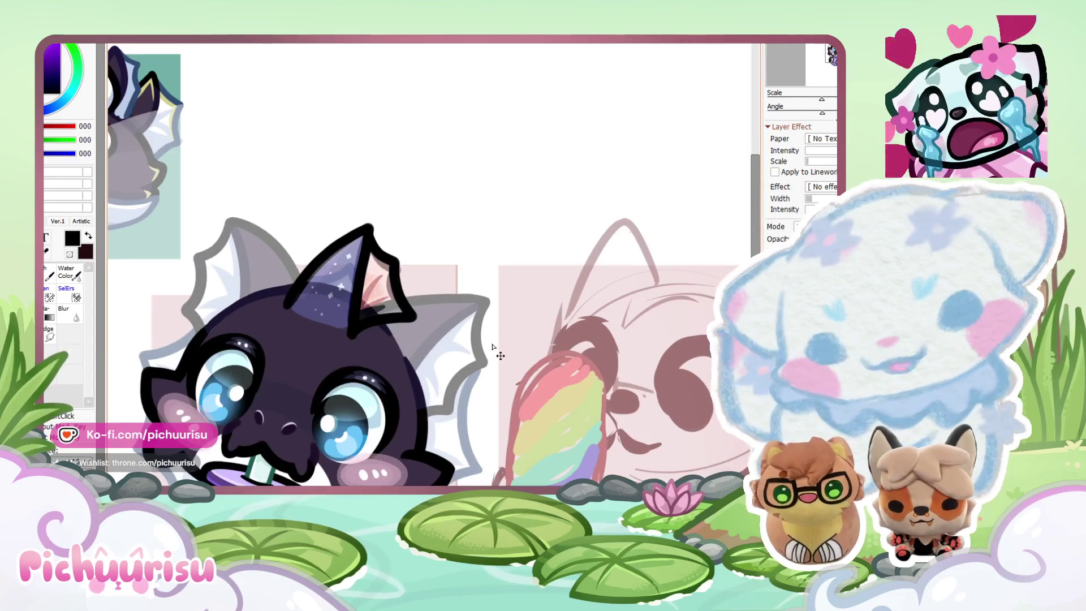
{"action": "scroll", "coordinate": [486, 376], "scroll_direction": "down", "scroll_amount": 3}
{"action": "scroll", "coordinate": [487, 376], "scroll_direction": "up", "scroll_amount": 2}
{"action": "left_click", "coordinate": [270, 227], "text": "alt"}
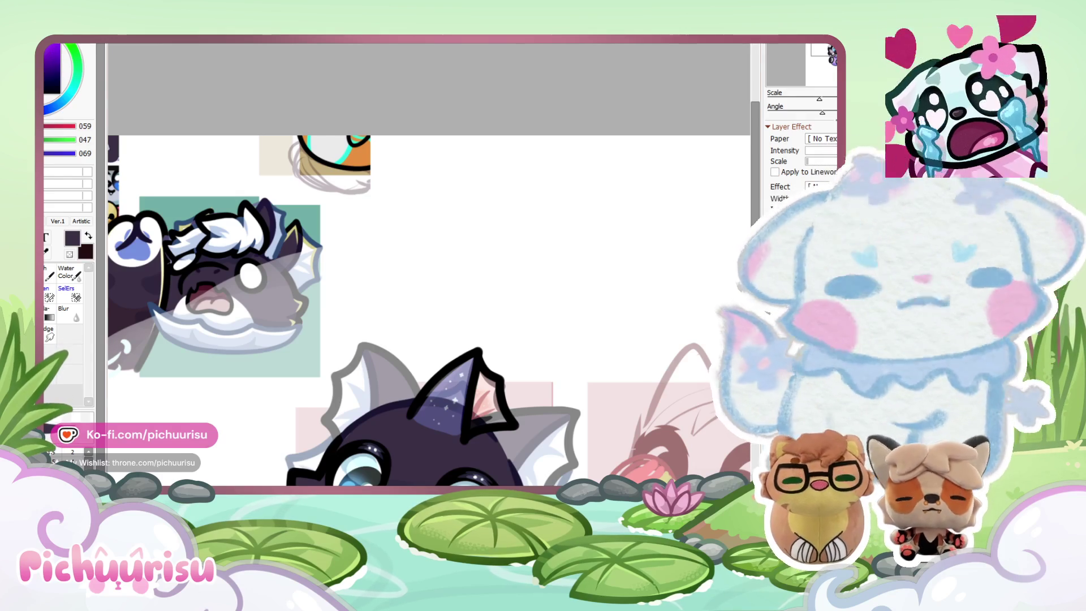
Paint dark purple over the horn's interior, covering its blue highlight
{"action": "left_click_drag", "start_coordinate": [457, 380], "coordinate": [450, 386]}
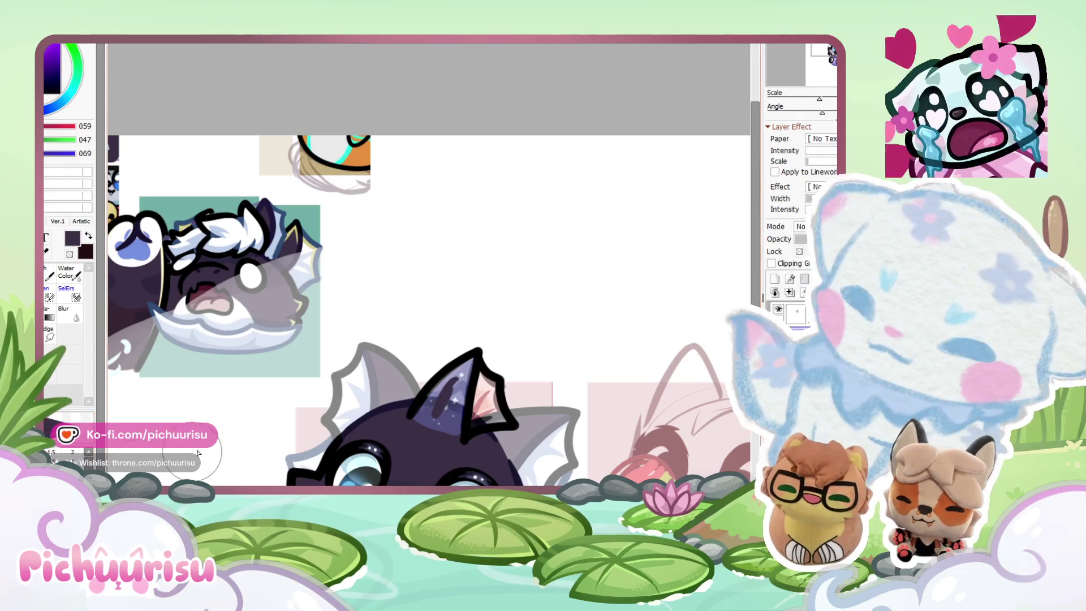
{"action": "scroll", "coordinate": [457, 375], "scroll_direction": "up", "scroll_amount": 1}
{"action": "mouse_move", "coordinate": [446, 435]}
{"action": "left_mouse_down"}
{"action": "mouse_move", "coordinate": [448, 363]}
{"action": "mouse_move", "coordinate": [436, 327]}
{"action": "left_mouse_up"}
{"action": "scroll", "coordinate": [416, 334], "scroll_direction": "down", "scroll_amount": 2}
{"action": "scroll", "coordinate": [414, 333], "scroll_direction": "down", "scroll_amount": 1}
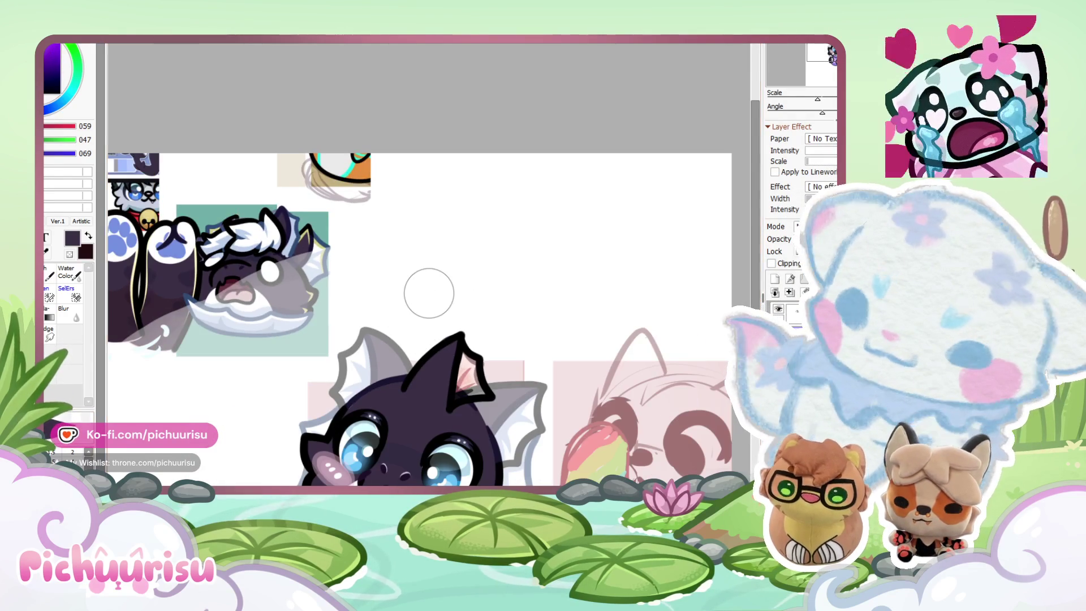
{"action": "scroll", "coordinate": [428, 293], "scroll_direction": "up", "scroll_amount": 2}
Eyedrop the hair's light blue and paint the horn's pink inner area with it
{"action": "left_click", "coordinate": [258, 257], "text": "alt"}
{"action": "scroll", "coordinate": [258, 257], "scroll_direction": "down", "scroll_amount": 1}
{"action": "scroll", "coordinate": [426, 294], "scroll_direction": "down", "scroll_amount": 1}
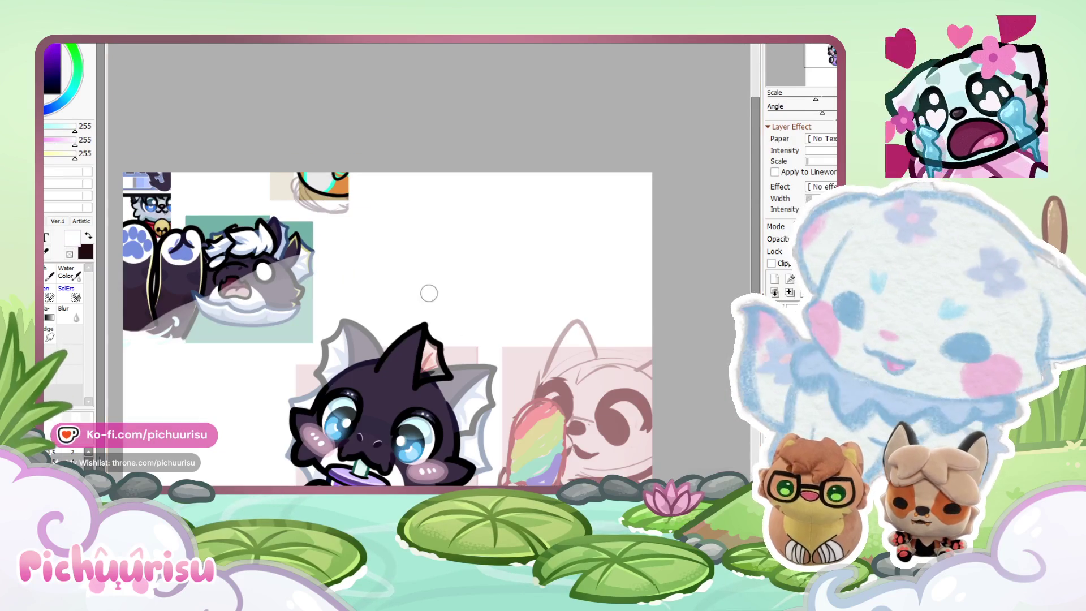
{"action": "scroll", "coordinate": [280, 242], "scroll_direction": "up", "scroll_amount": 2}
{"action": "left_click", "coordinate": [280, 242], "text": "alt"}
{"action": "scroll", "coordinate": [396, 329], "scroll_direction": "down", "scroll_amount": 2}
{"action": "scroll", "coordinate": [443, 368], "scroll_direction": "up", "scroll_amount": 2}
{"action": "mouse_move", "coordinate": [407, 339]}
{"action": "left_mouse_down"}
{"action": "mouse_move", "coordinate": [413, 374]}
{"action": "mouse_move", "coordinate": [452, 413]}
{"action": "mouse_move", "coordinate": [432, 392]}
{"action": "left_mouse_up"}
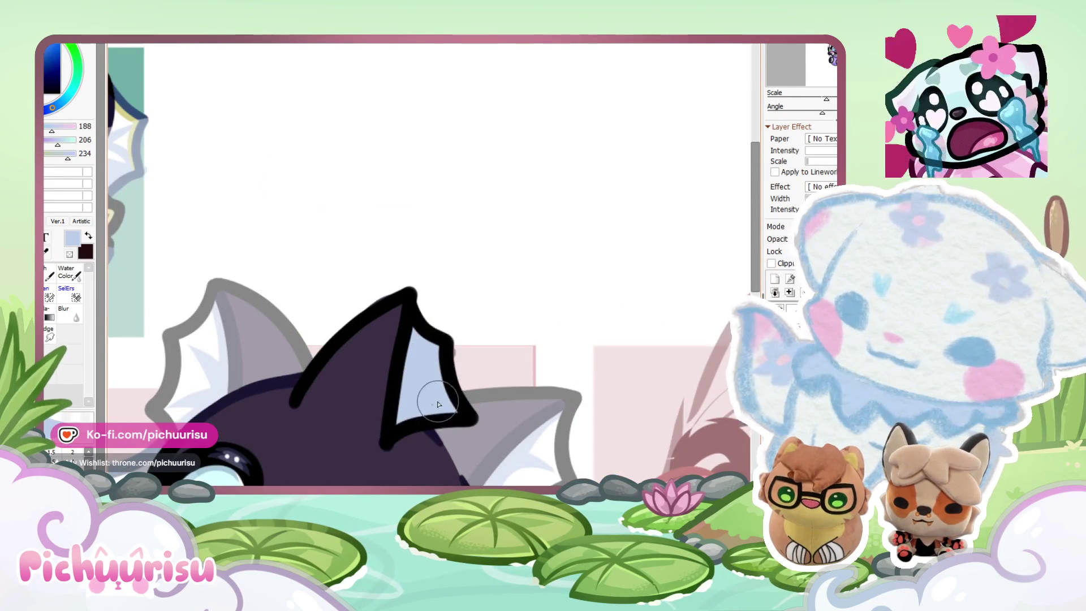
{"action": "scroll", "coordinate": [306, 229], "scroll_direction": "down", "scroll_amount": 2}
{"action": "scroll", "coordinate": [253, 232], "scroll_direction": "up", "scroll_amount": 1}
Sample dark blue from the reference and erase the rounded horn tip to a straighter edge
{"action": "left_click", "coordinate": [259, 205], "text": "alt"}
{"action": "scroll", "coordinate": [258, 205], "scroll_direction": "down", "scroll_amount": 1}
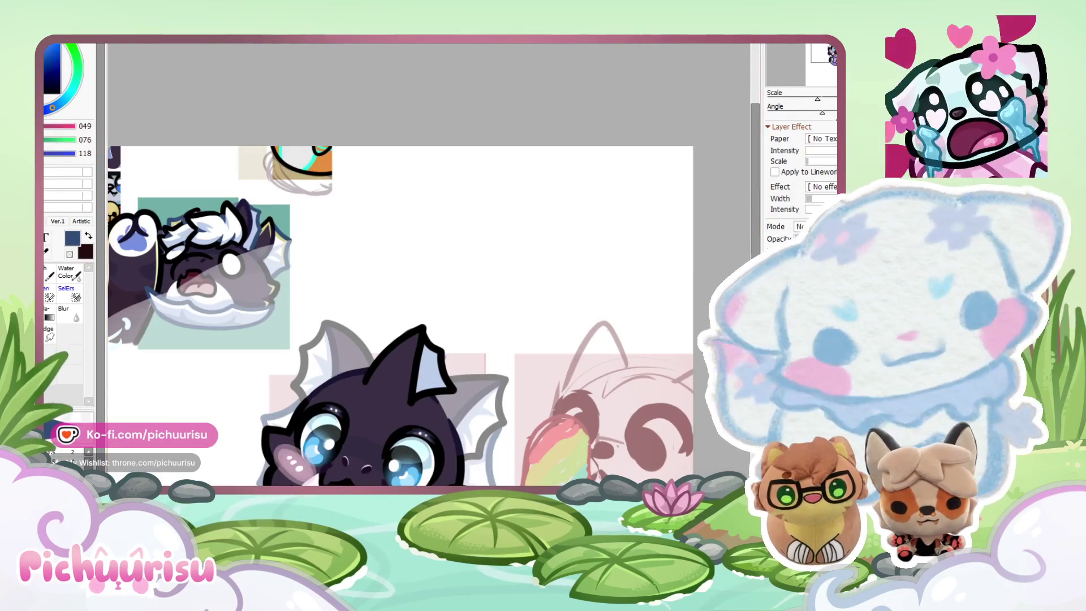
{"action": "scroll", "coordinate": [419, 362], "scroll_direction": "up", "scroll_amount": 3}
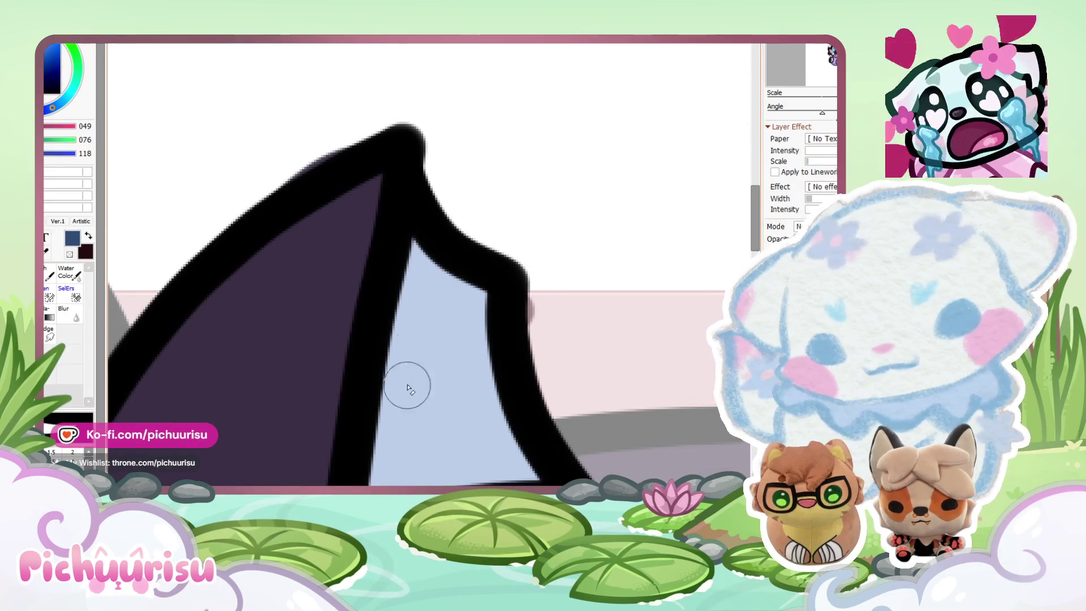
{"action": "scroll", "coordinate": [396, 339], "scroll_direction": "down", "scroll_amount": 2}
{"action": "scroll", "coordinate": [271, 267], "scroll_direction": "up", "scroll_amount": 2}
{"action": "scroll", "coordinate": [228, 288], "scroll_direction": "up", "scroll_amount": 1}
{"action": "mouse_move", "coordinate": [430, 229]}
{"action": "left_mouse_down"}
{"action": "mouse_move", "coordinate": [478, 286]}
{"action": "mouse_move", "coordinate": [468, 214]}
{"action": "mouse_move", "coordinate": [475, 351]}
{"action": "left_mouse_up"}
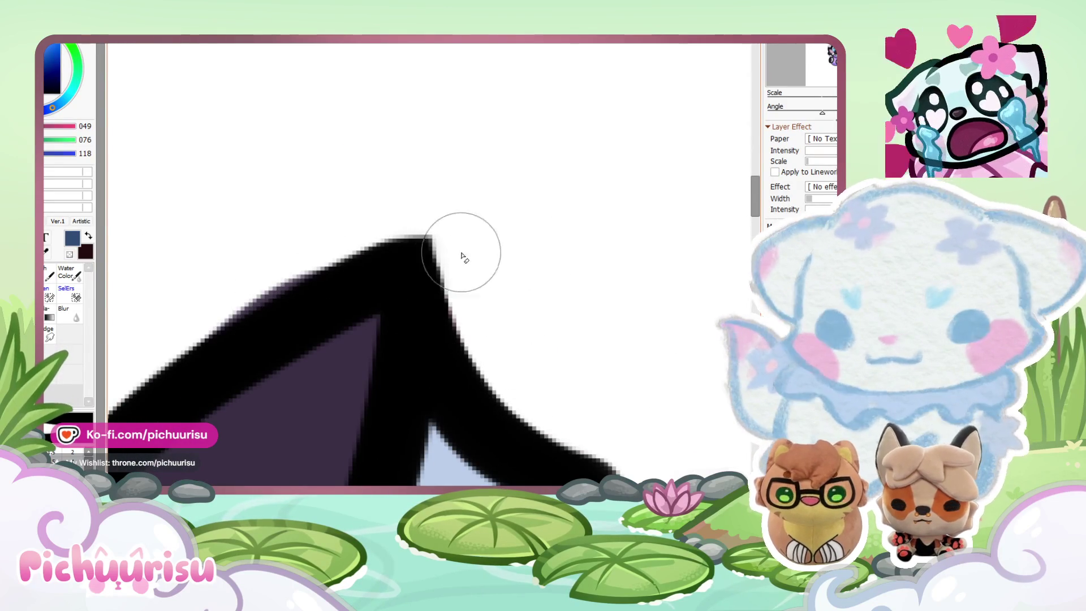
{"action": "scroll", "coordinate": [438, 237], "scroll_direction": "down", "scroll_amount": 1}
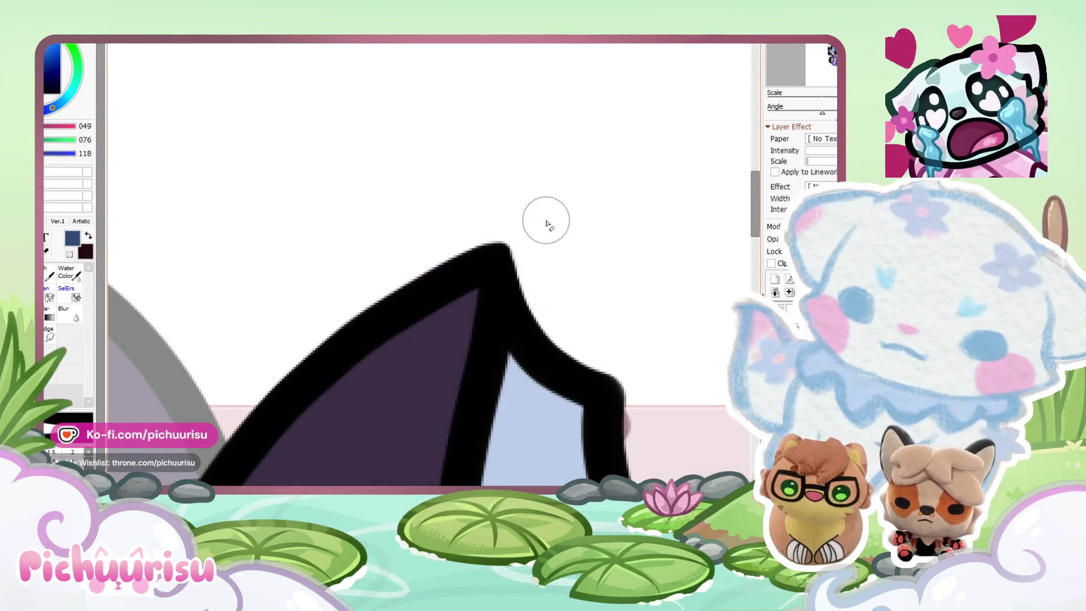
{"action": "scroll", "coordinate": [376, 202], "scroll_direction": "down", "scroll_amount": 2}
{"action": "scroll", "coordinate": [616, 308], "scroll_direction": "up", "scroll_amount": 1}
{"action": "scroll", "coordinate": [388, 211], "scroll_direction": "up", "scroll_amount": 2}
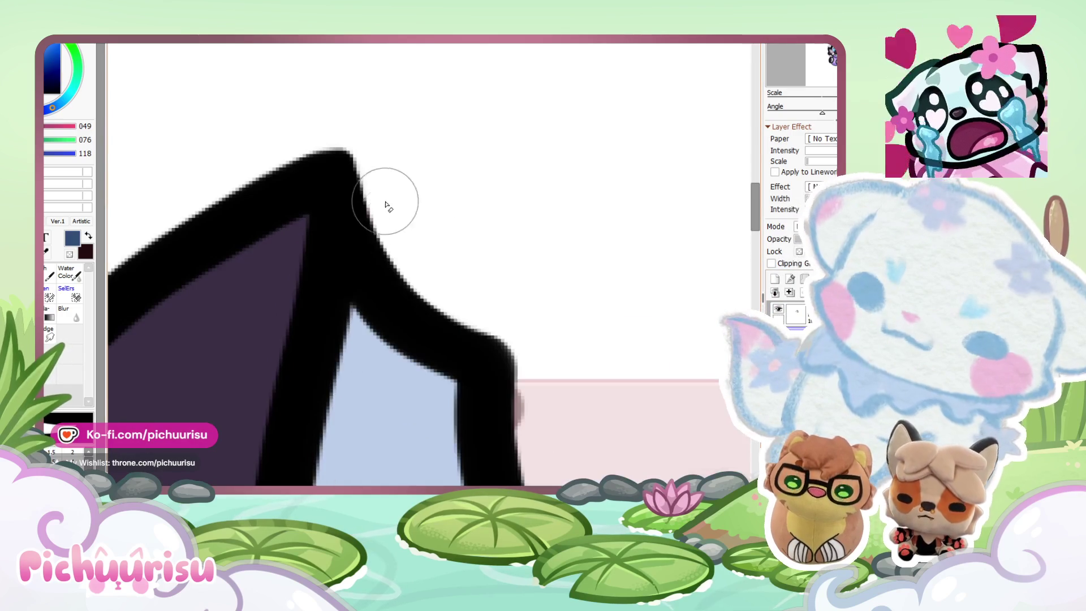
{"action": "scroll", "coordinate": [502, 235], "scroll_direction": "down", "scroll_amount": 3}
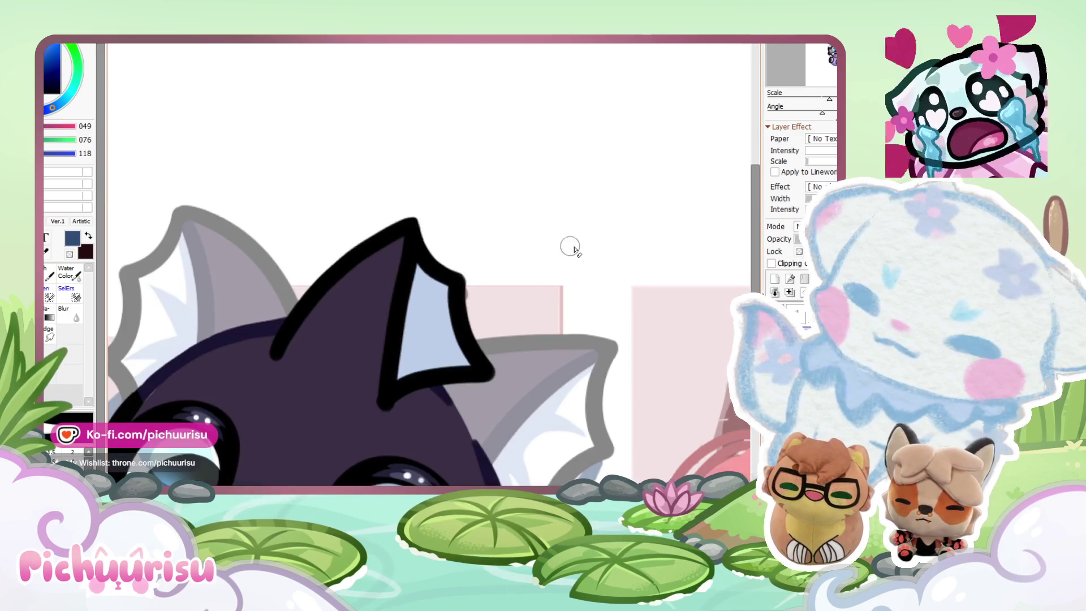
{"action": "scroll", "coordinate": [422, 237], "scroll_direction": "up", "scroll_amount": 3}
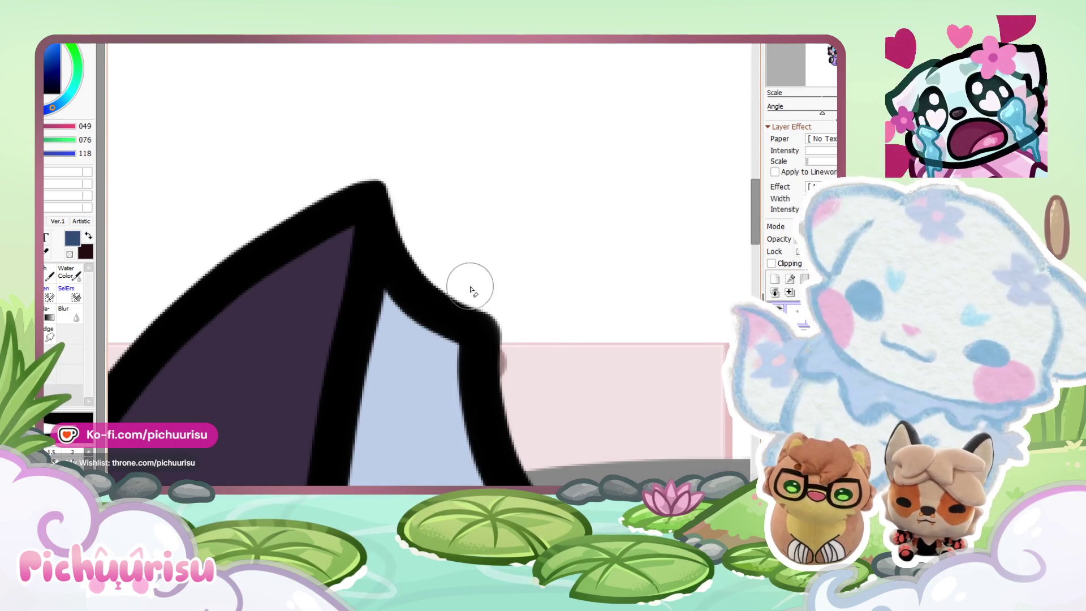
{"action": "scroll", "coordinate": [514, 311], "scroll_direction": "down", "scroll_amount": 3}
{"action": "scroll", "coordinate": [429, 292], "scroll_direction": "up", "scroll_amount": 3}
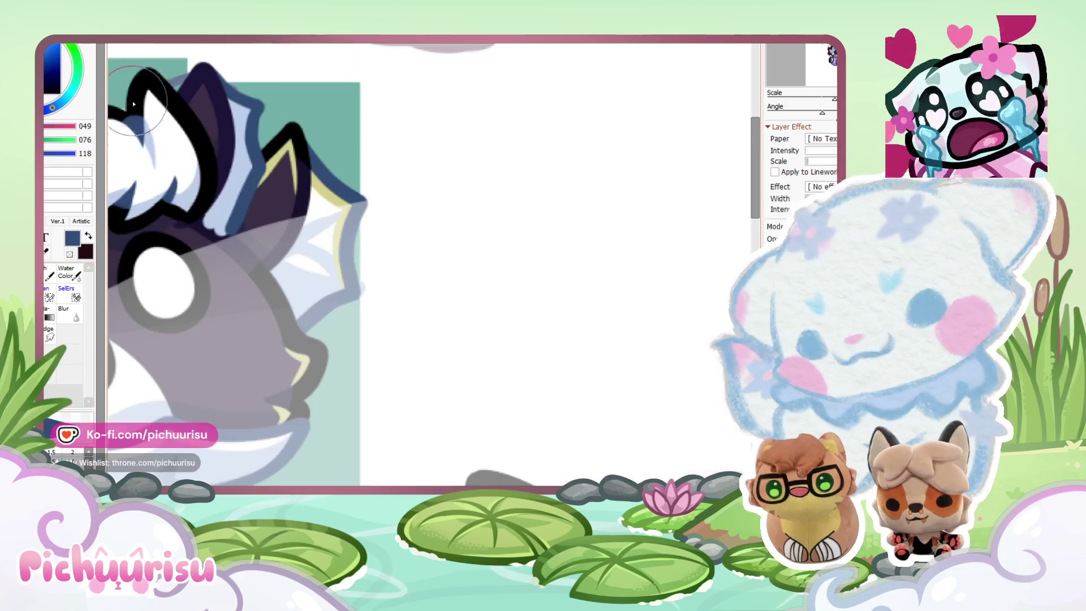
{"action": "scroll", "coordinate": [429, 292], "scroll_direction": "down", "scroll_amount": 3}
Recolour the ear's black outline in dark blue
{"action": "left_click", "coordinate": [429, 291], "text": "alt"}
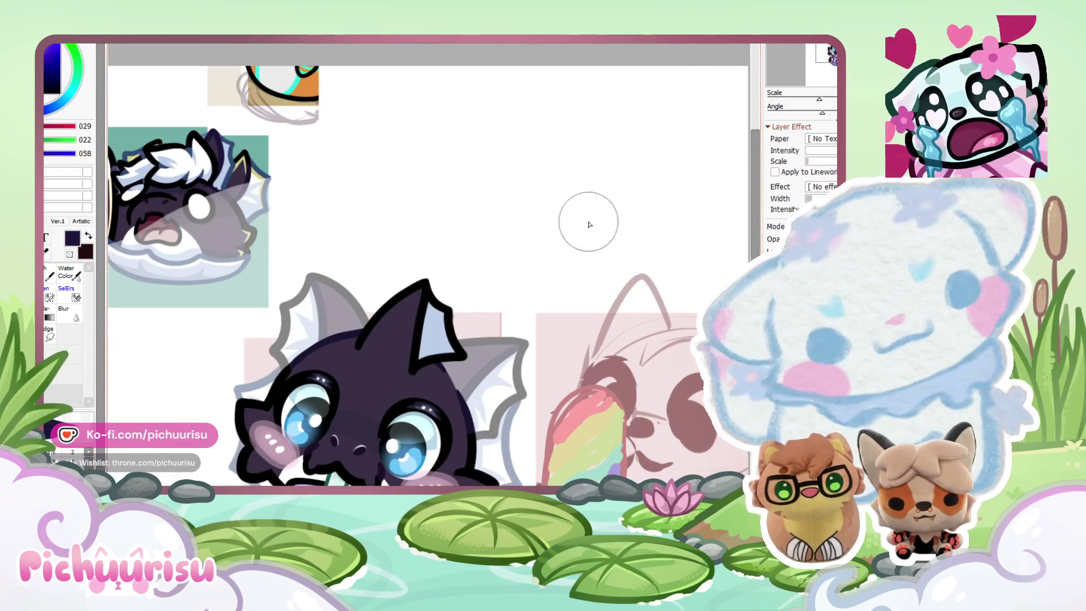
{"action": "scroll", "coordinate": [399, 331], "scroll_direction": "up", "scroll_amount": 2}
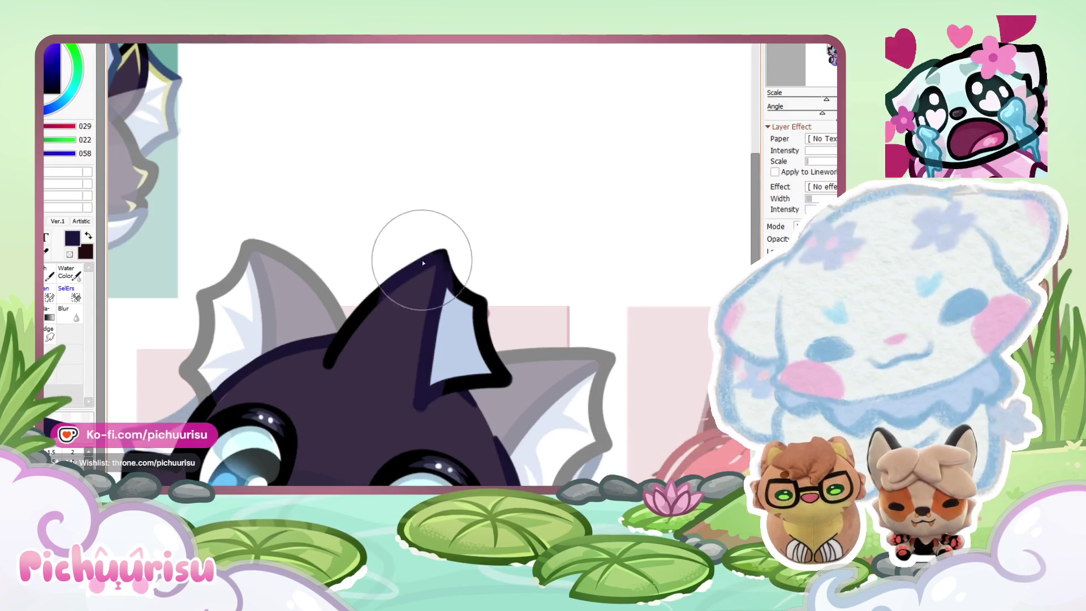
{"action": "scroll", "coordinate": [311, 369], "scroll_direction": "down", "scroll_amount": 4}
{"action": "scroll", "coordinate": [319, 297], "scroll_direction": "up", "scroll_amount": 3}
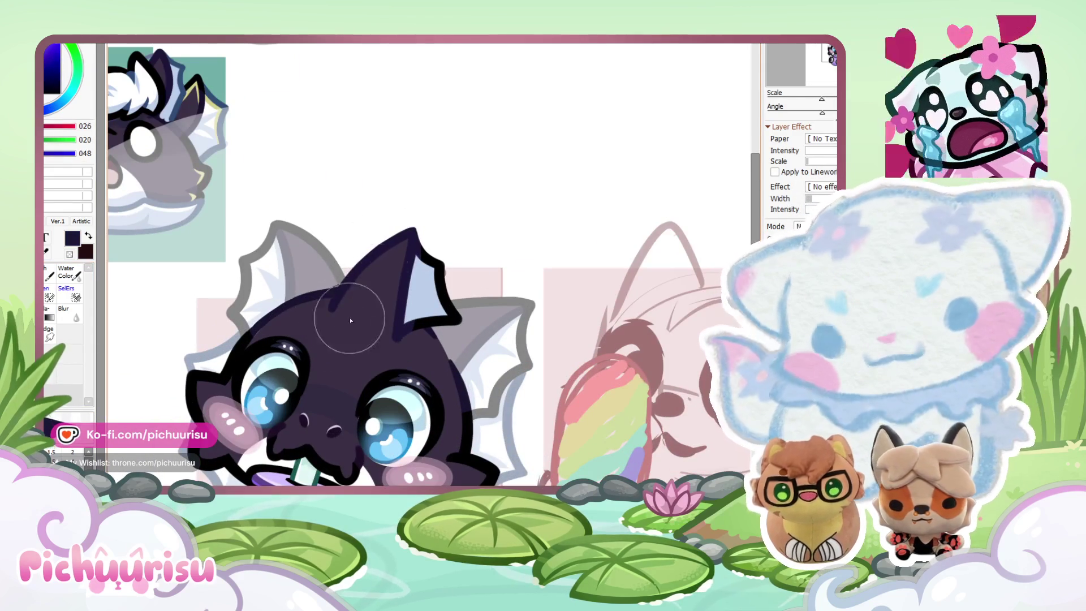
{"action": "left_click", "coordinate": [362, 368], "text": "alt"}
{"action": "scroll", "coordinate": [362, 368], "scroll_direction": "down", "scroll_amount": 2}
{"action": "scroll", "coordinate": [226, 137], "scroll_direction": "up", "scroll_amount": 3}
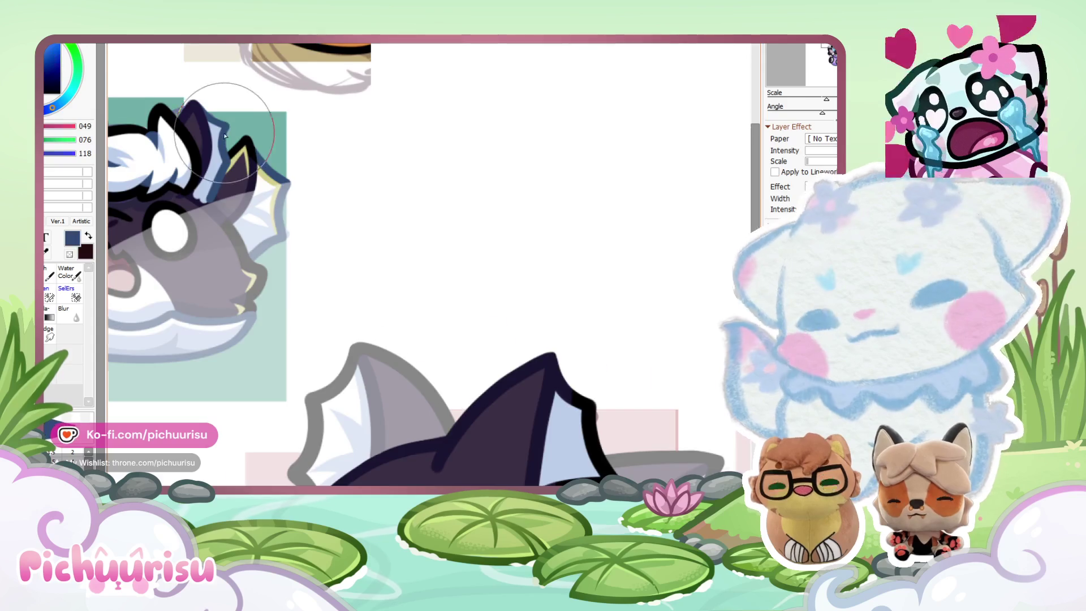
{"action": "scroll", "coordinate": [226, 137], "scroll_direction": "down", "scroll_amount": 2}
{"action": "left_click", "coordinate": [377, 290], "text": "alt"}
{"action": "scroll", "coordinate": [378, 290], "scroll_direction": "up", "scroll_amount": 3}
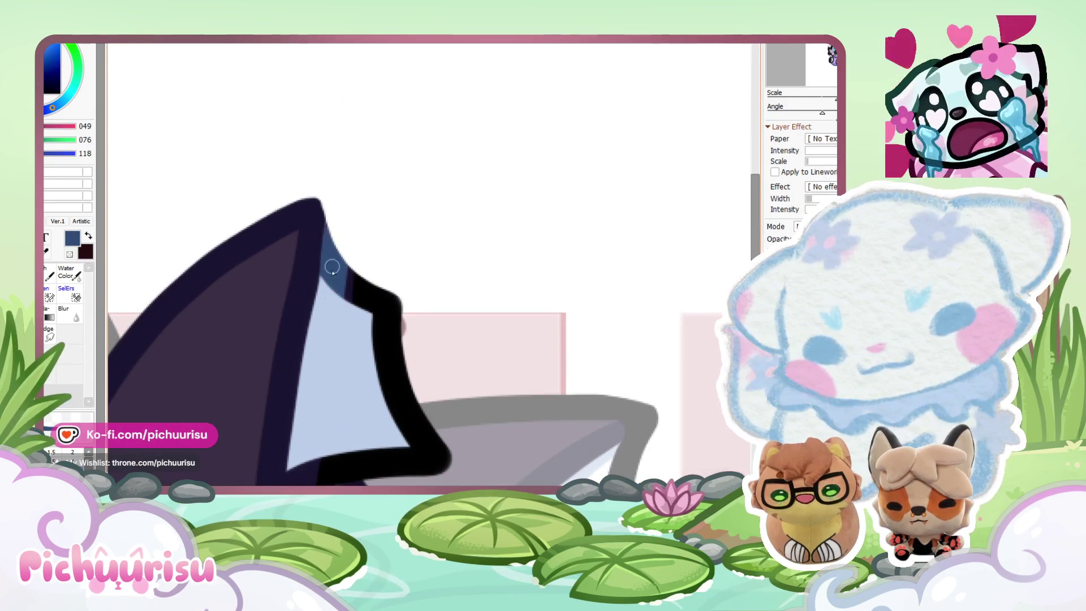
{"action": "scroll", "coordinate": [327, 226], "scroll_direction": "down", "scroll_amount": 2}
{"action": "scroll", "coordinate": [429, 292], "scroll_direction": "up", "scroll_amount": 3}
{"action": "scroll", "coordinate": [294, 425], "scroll_direction": "down", "scroll_amount": 2}
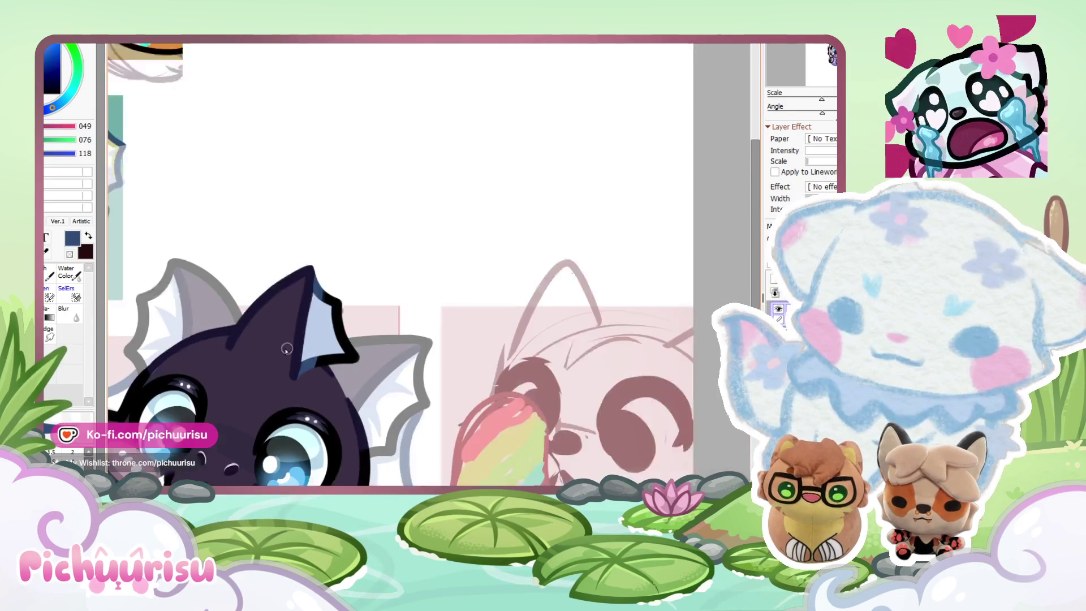
{"action": "scroll", "coordinate": [427, 293], "scroll_direction": "up", "scroll_amount": 2}
{"action": "left_click_drag", "start_coordinate": [325, 283], "coordinate": [294, 388]}
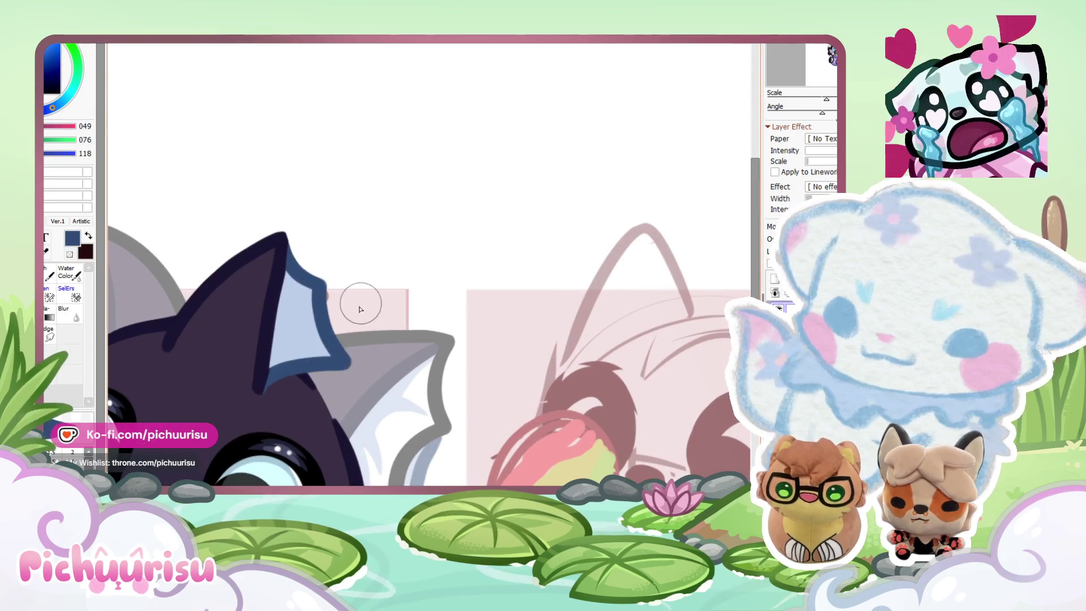
{"action": "scroll", "coordinate": [293, 388], "scroll_direction": "down", "scroll_amount": 3}
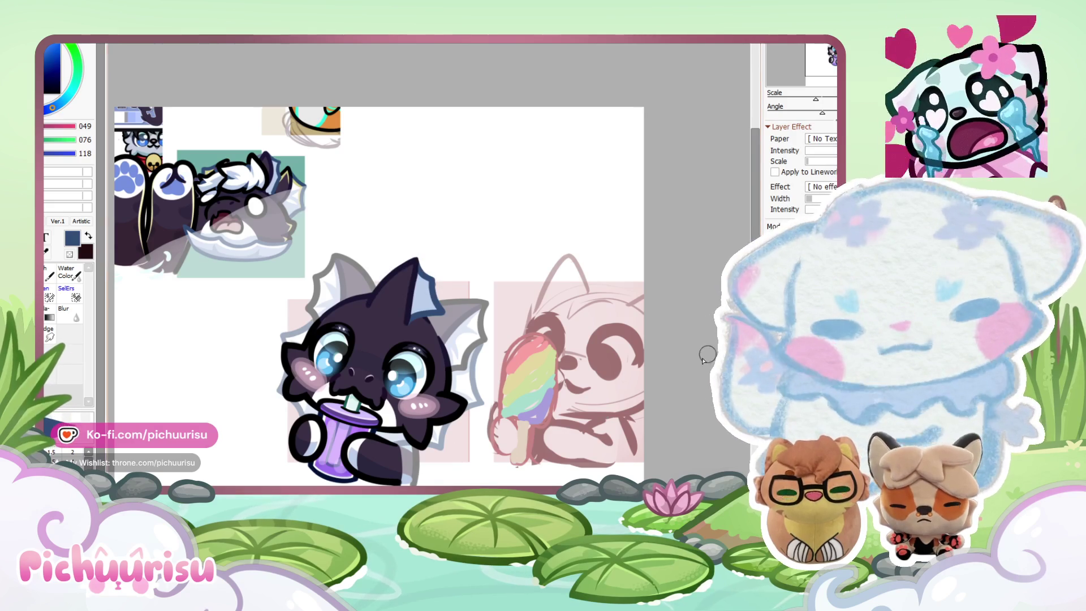
Choose a bright blue and draw the first sketch stroke across the ear
{"action": "left_click", "coordinate": [54, 79]}
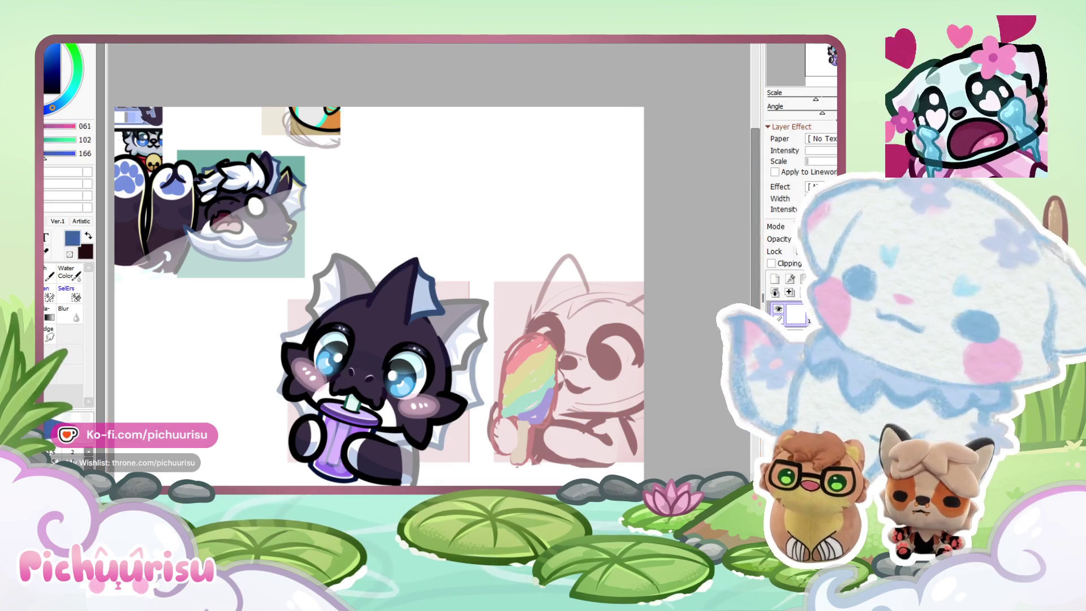
{"action": "left_click", "coordinate": [429, 293], "text": "alt"}
{"action": "scroll", "coordinate": [396, 312], "scroll_direction": "up", "scroll_amount": 1}
{"action": "left_click", "coordinate": [52, 54]}
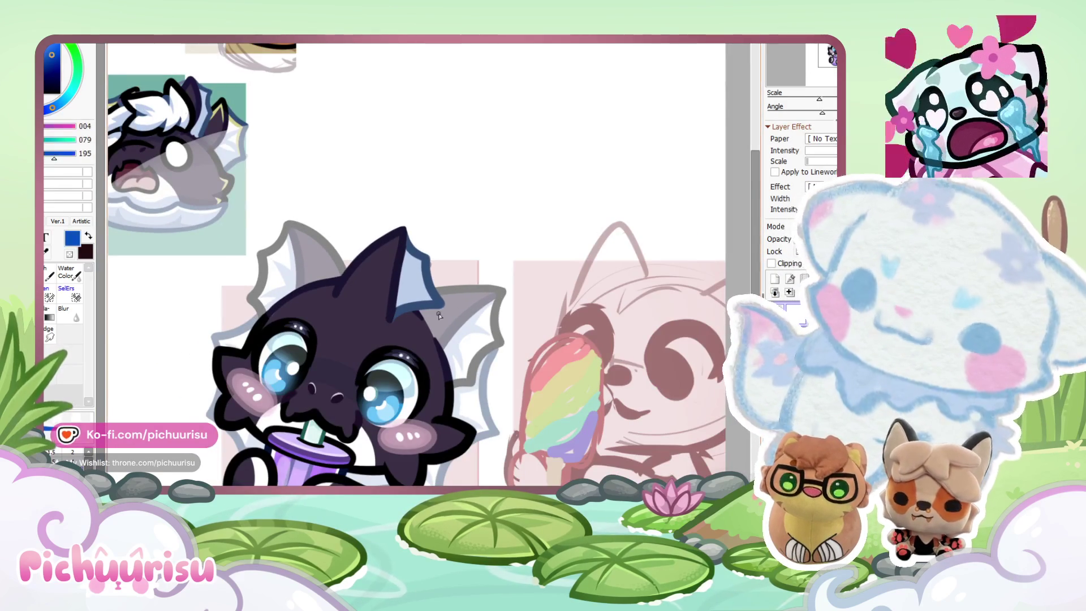
{"action": "left_click_drag", "start_coordinate": [342, 249], "coordinate": [413, 277]}
{"action": "scroll", "coordinate": [257, 211], "scroll_direction": "down", "scroll_amount": 1}
{"action": "scroll", "coordinate": [257, 211], "scroll_direction": "up", "scroll_amount": 2}
Sketch hair strands and curved locks over the ear and both sides of the head
{"action": "left_click_drag", "start_coordinate": [324, 294], "coordinate": [379, 282]}
{"action": "left_click_drag", "start_coordinate": [320, 276], "coordinate": [334, 323]}
{"action": "mouse_move", "coordinate": [388, 317]}
{"action": "left_mouse_down"}
{"action": "mouse_move", "coordinate": [335, 361]}
{"action": "mouse_move", "coordinate": [417, 359]}
{"action": "left_mouse_up"}
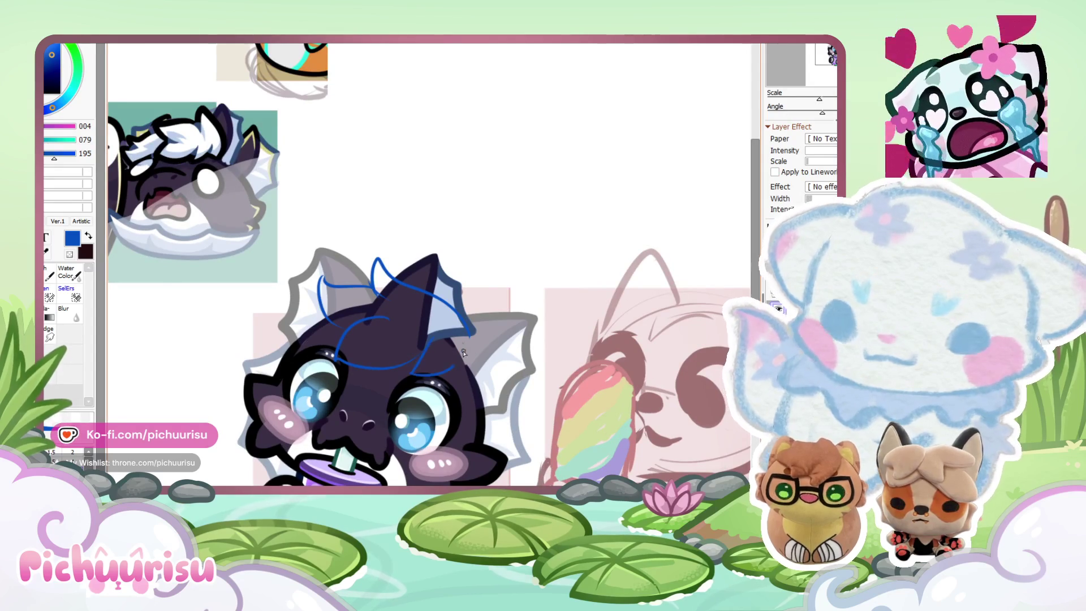
{"action": "scroll", "coordinate": [396, 339], "scroll_direction": "down", "scroll_amount": 1}
{"action": "scroll", "coordinate": [351, 300], "scroll_direction": "up", "scroll_amount": 1}
{"action": "left_click_drag", "start_coordinate": [343, 281], "coordinate": [272, 294]}
{"action": "left_click_drag", "start_coordinate": [252, 351], "coordinate": [339, 325]}
{"action": "scroll", "coordinate": [543, 329], "scroll_direction": "down", "scroll_amount": 1}
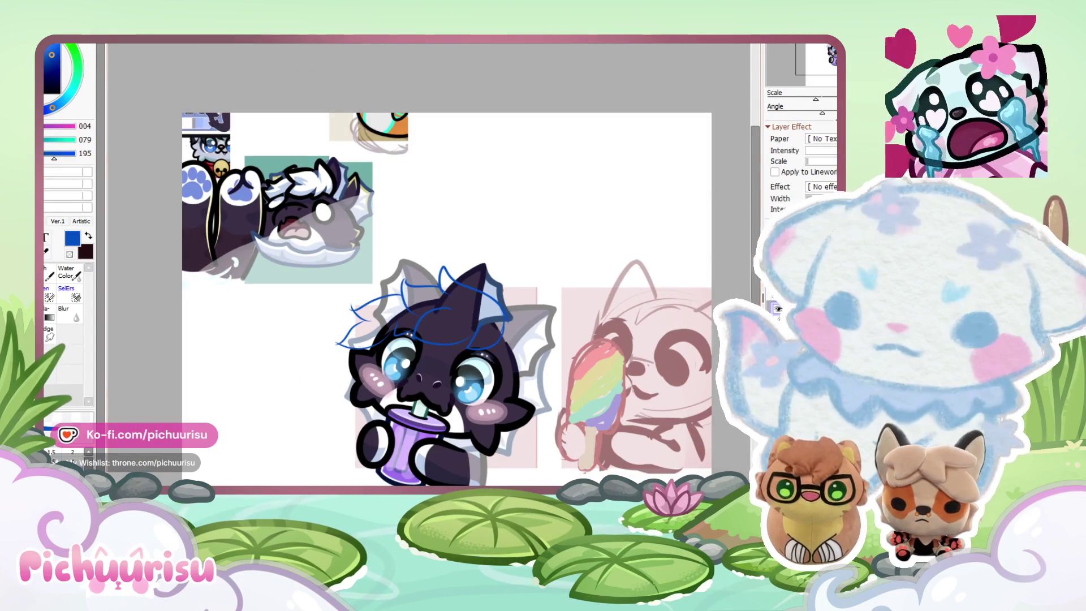
{"action": "scroll", "coordinate": [411, 215], "scroll_direction": "down", "scroll_amount": 1}
{"action": "scroll", "coordinate": [411, 215], "scroll_direction": "up", "scroll_amount": 1}
{"action": "scroll", "coordinate": [411, 215], "scroll_direction": "up", "scroll_amount": 1}
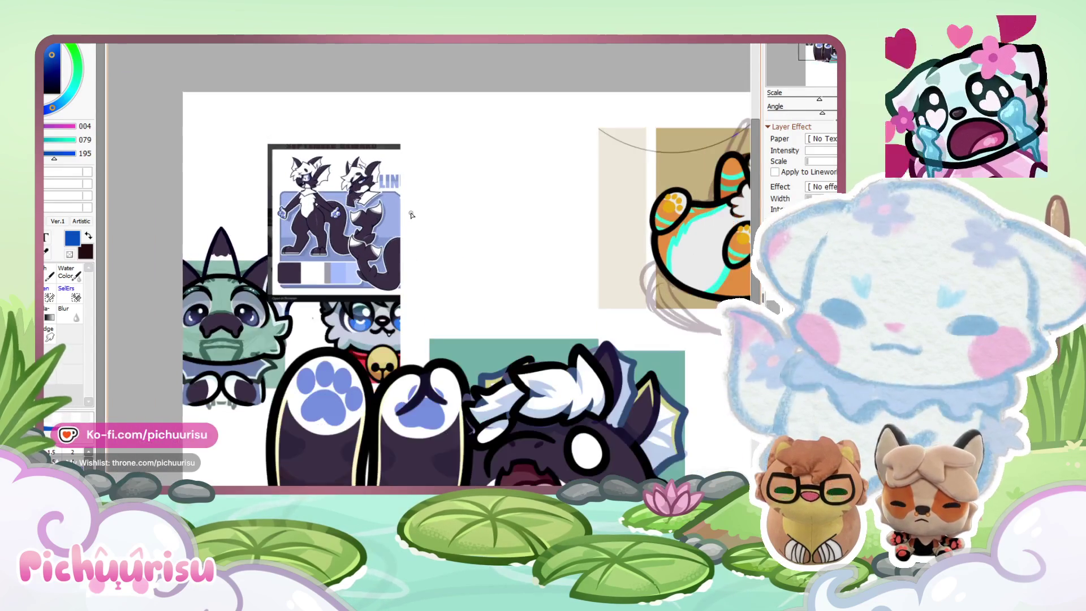
{"action": "scroll", "coordinate": [411, 215], "scroll_direction": "down", "scroll_amount": 1}
{"action": "scroll", "coordinate": [394, 303], "scroll_direction": "up", "scroll_amount": 2}
{"action": "mouse_move", "coordinate": [410, 295]}
{"action": "left_mouse_down"}
{"action": "mouse_move", "coordinate": [322, 314]}
{"action": "mouse_move", "coordinate": [308, 367]}
{"action": "mouse_move", "coordinate": [399, 365]}
{"action": "left_mouse_up"}
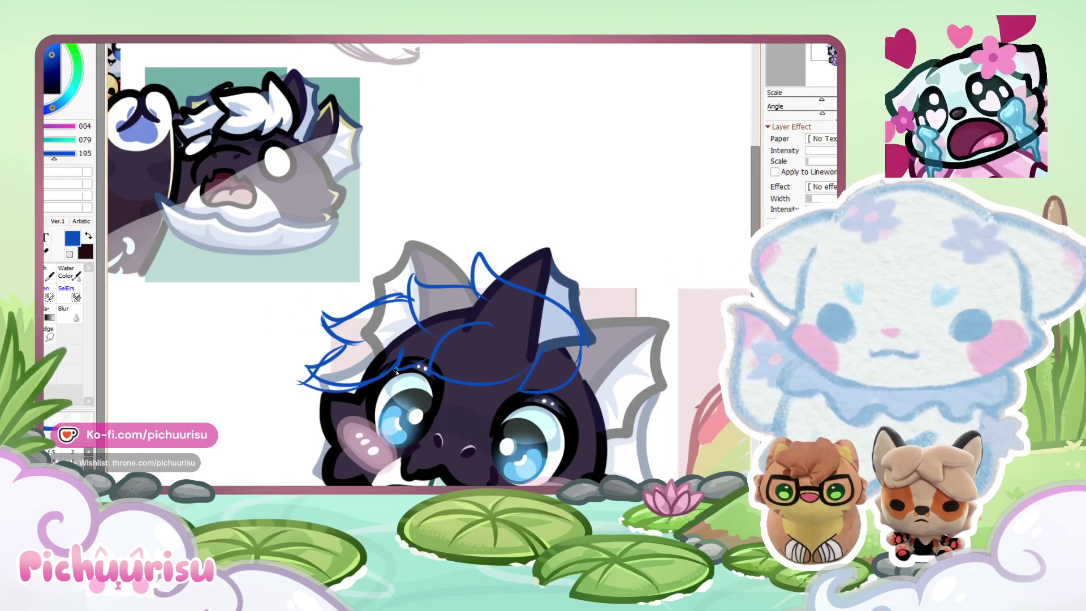
{"action": "scroll", "coordinate": [326, 246], "scroll_direction": "down", "scroll_amount": 3}
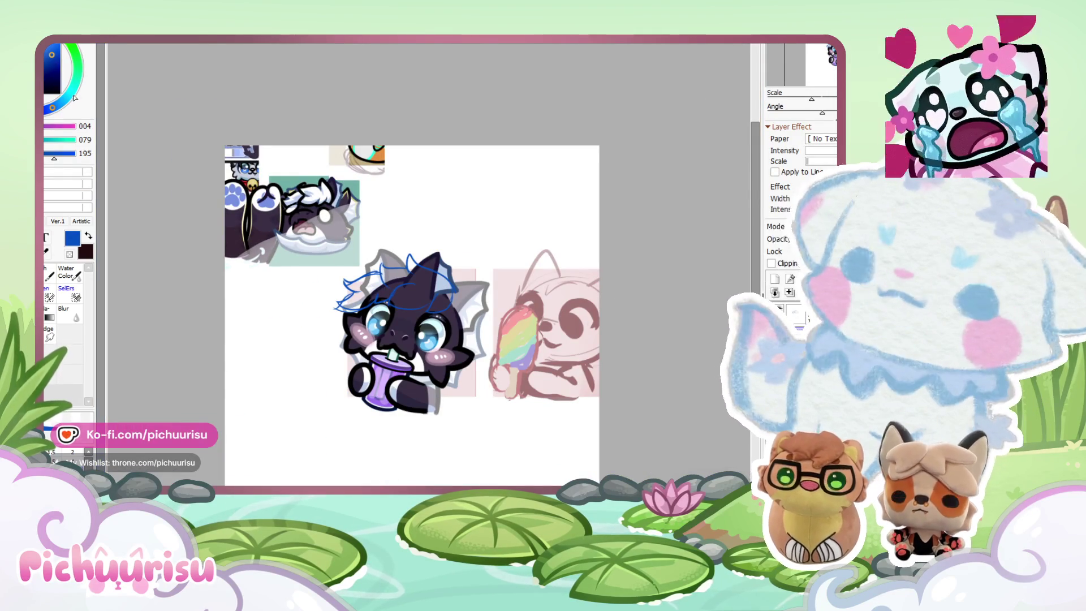
Wash white over the art with an oversized brush, undo it, then switch to YouTube
{"action": "left_click", "coordinate": [332, 352], "text": "alt"}
{"action": "left_click_drag", "start_coordinate": [332, 352], "coordinate": [566, 352]}
{"action": "mouse_move", "coordinate": [407, 317]}
{"action": "left_mouse_down"}
{"action": "mouse_move", "coordinate": [356, 337]}
{"action": "mouse_move", "coordinate": [452, 283]}
{"action": "left_mouse_up"}
{"action": "key", "text": "ctrl+z"}
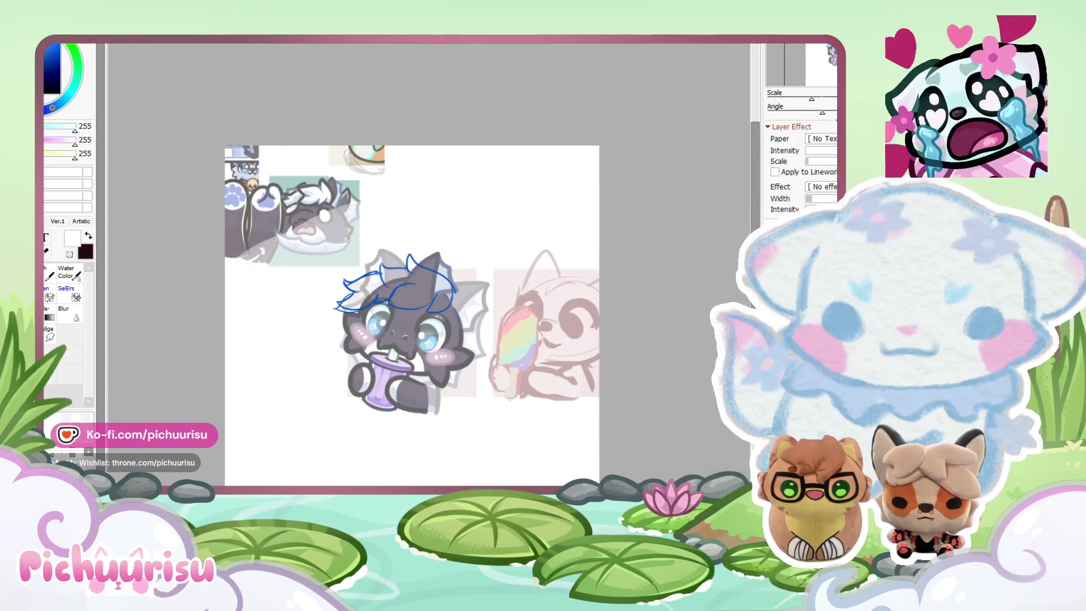
{"action": "scroll", "coordinate": [400, 207], "scroll_direction": "up", "scroll_amount": 1}
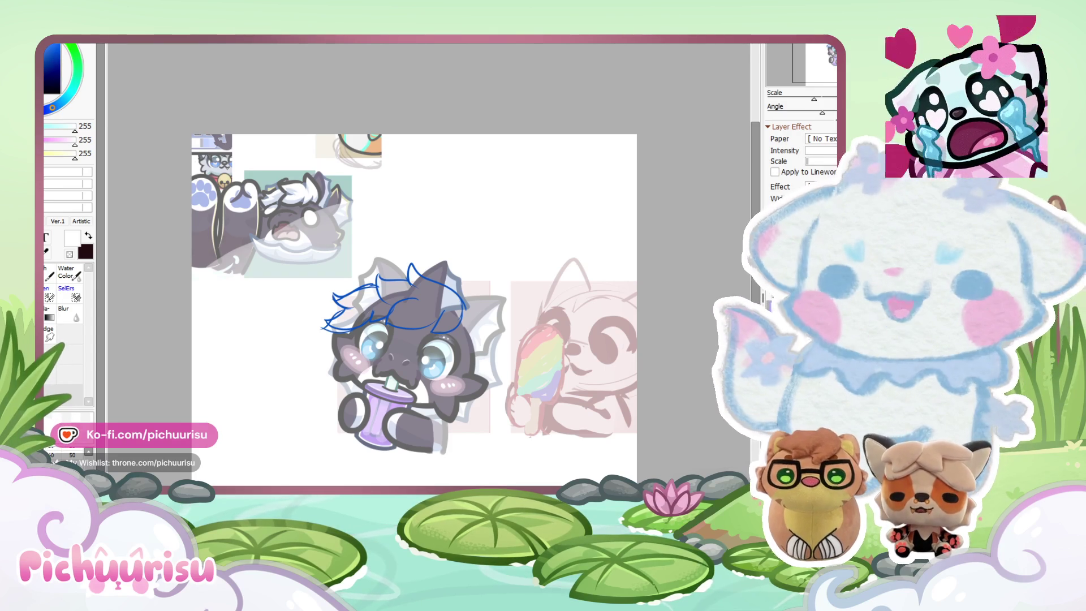
{"action": "key", "text": "alt+Tab"}
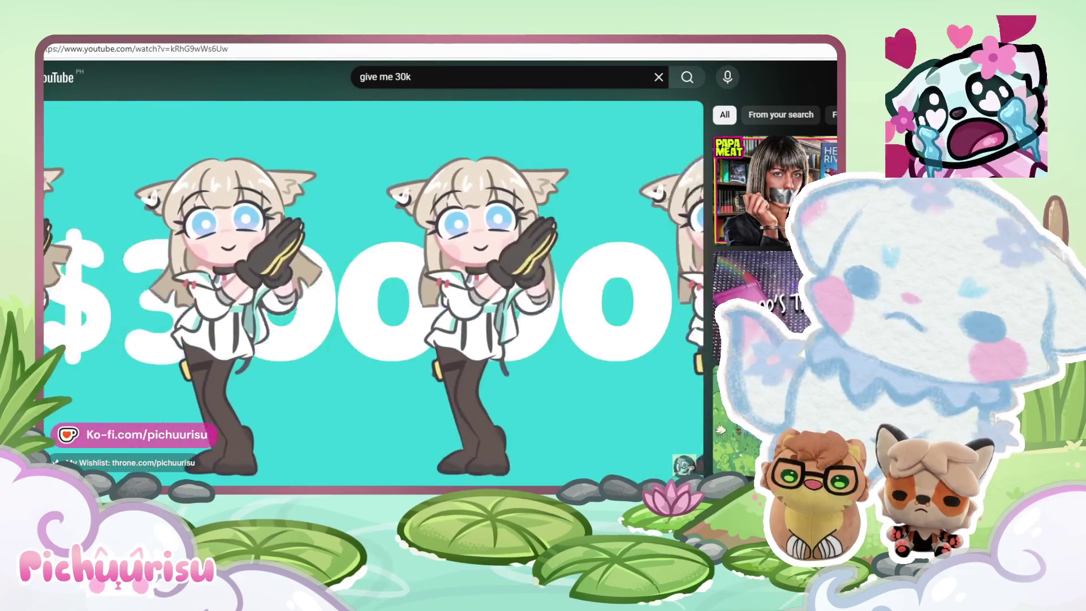
Return to the 'give me 30k' results and open the 'Can you send me 30k' meme video
{"action": "key", "text": "alt+Left"}
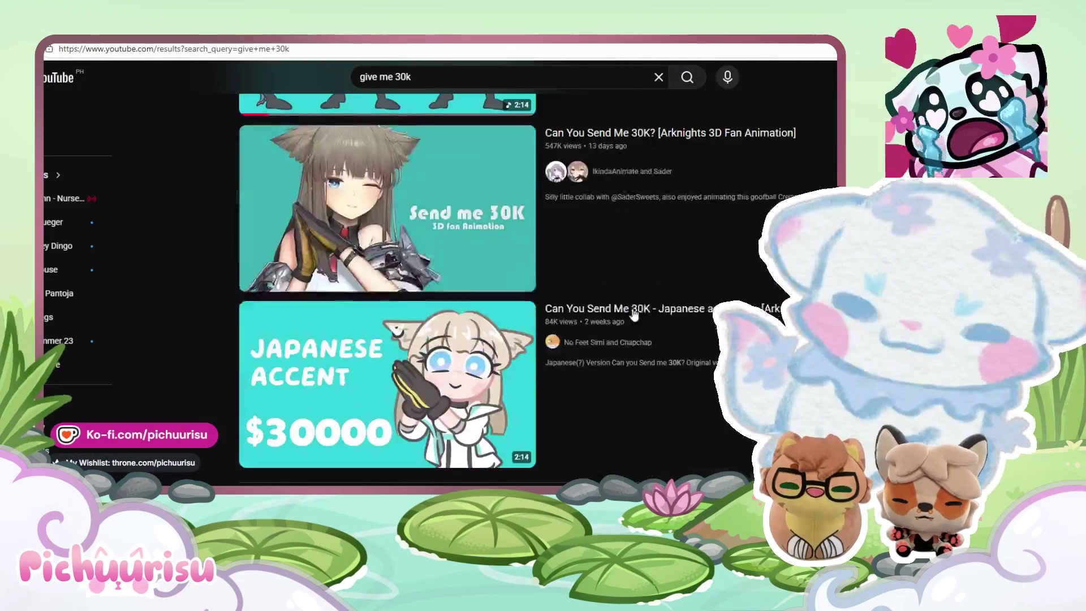
{"action": "scroll", "coordinate": [707, 313], "scroll_direction": "down", "scroll_amount": 9}
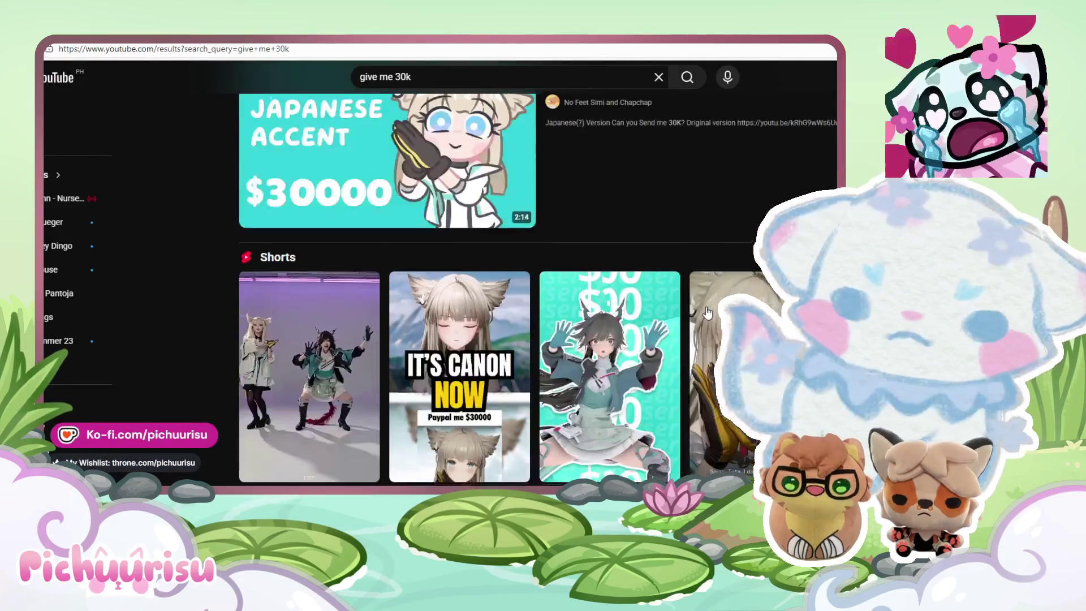
{"action": "scroll", "coordinate": [707, 312], "scroll_direction": "down", "scroll_amount": 2}
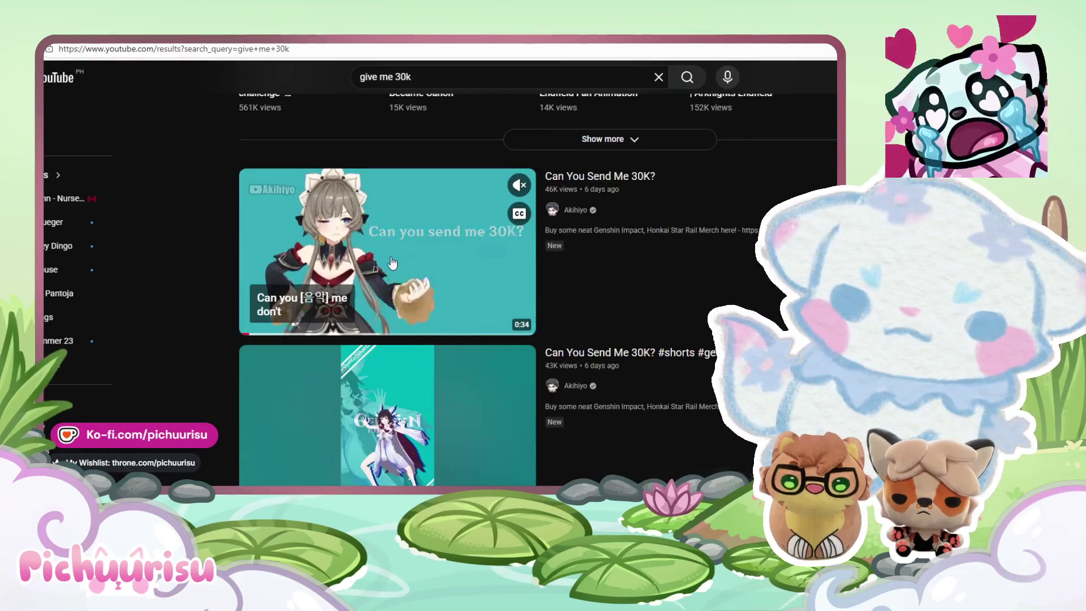
{"action": "scroll", "coordinate": [393, 264], "scroll_direction": "down", "scroll_amount": 9}
{"action": "scroll", "coordinate": [430, 290], "scroll_direction": "up", "scroll_amount": 4}
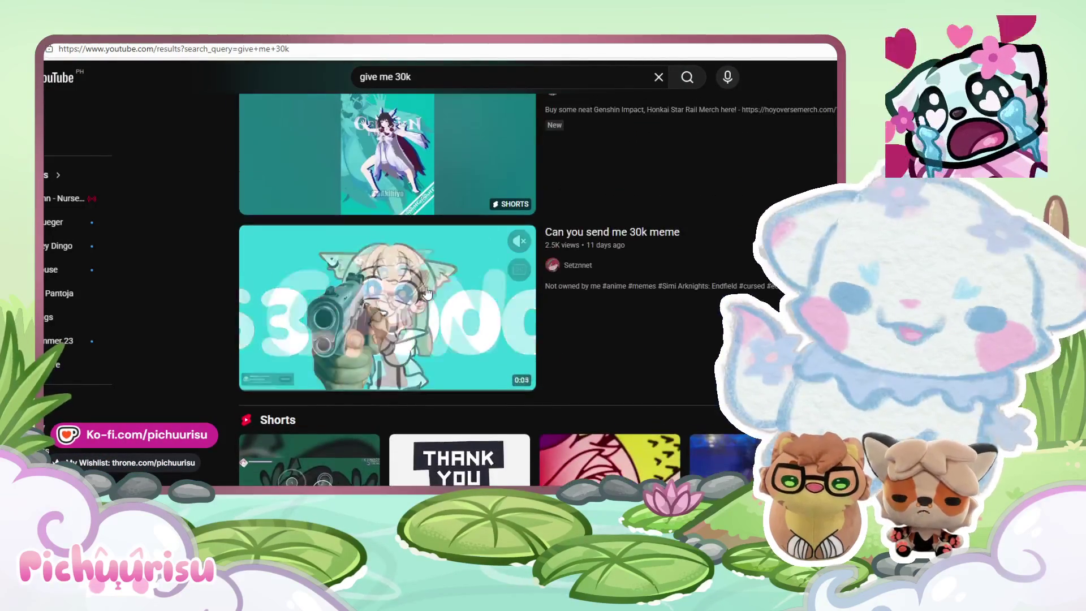
{"action": "left_click", "coordinate": [430, 290]}
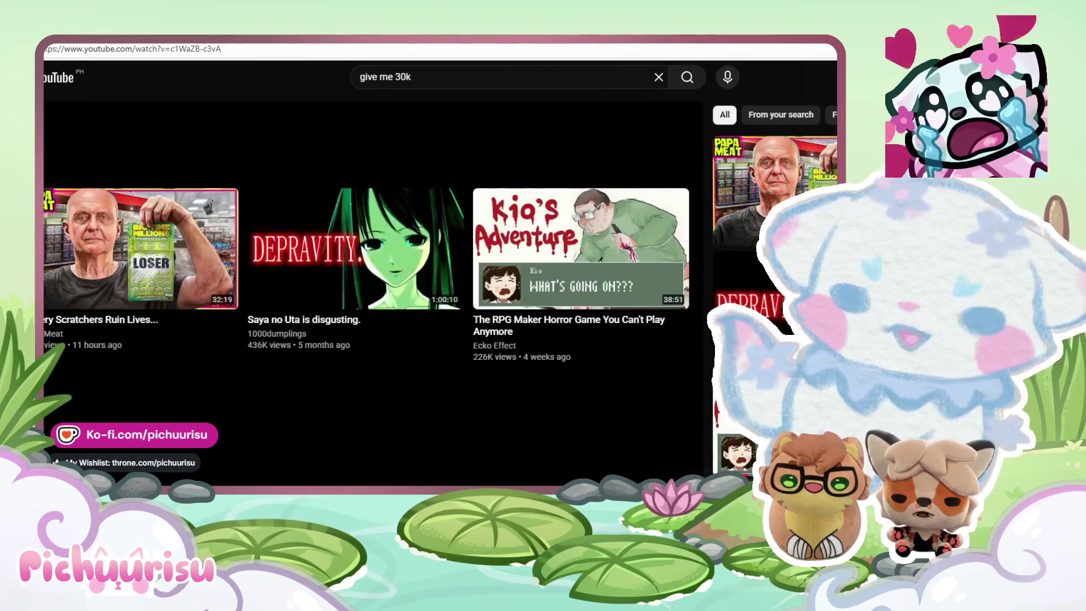
Go back to the results and open the Hermitcraft 'Can You Send Me 30K' video
{"action": "key", "text": "alt+Left"}
{"action": "scroll", "coordinate": [545, 253], "scroll_direction": "down", "scroll_amount": 8}
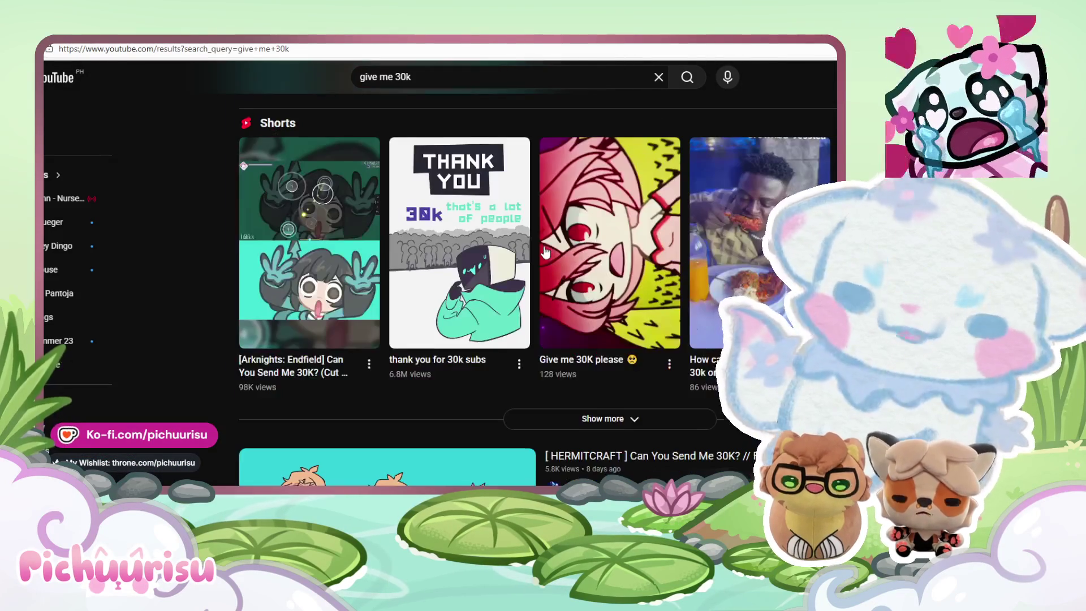
{"action": "scroll", "coordinate": [375, 398], "scroll_direction": "down", "scroll_amount": 3}
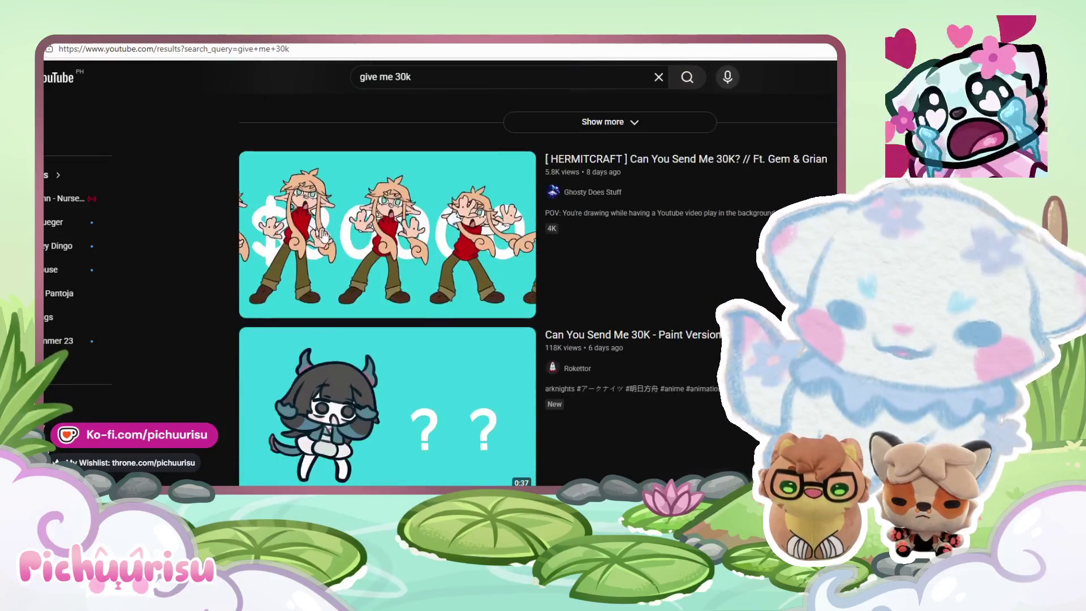
{"action": "left_click", "coordinate": [379, 273]}
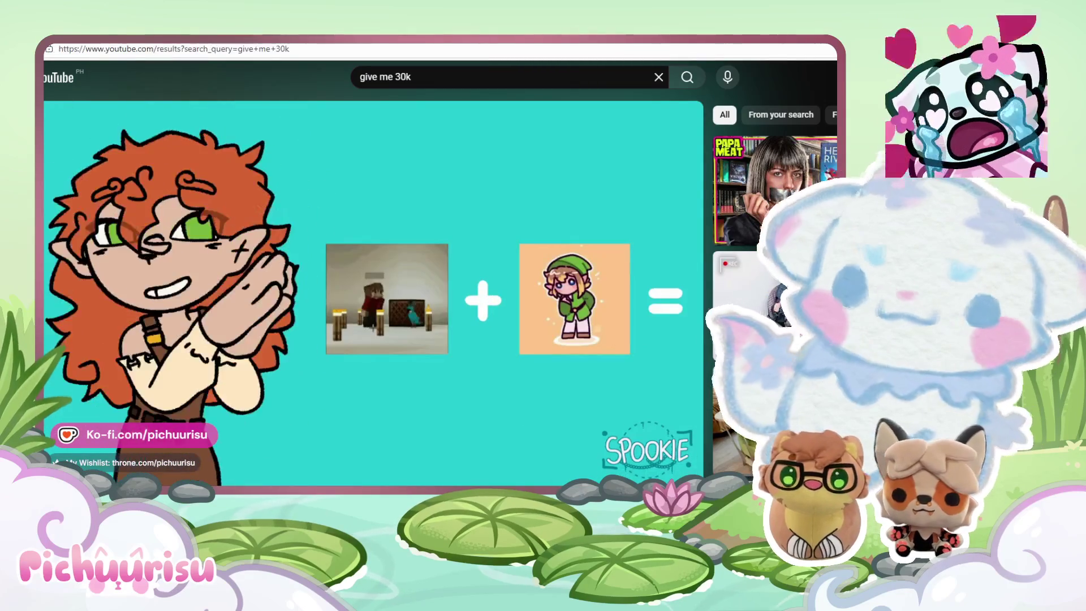
Scroll the results and play 'Can You Send Me 30K - Paint Version'
{"action": "scroll", "coordinate": [679, 380], "scroll_direction": "down", "scroll_amount": 10}
{"action": "scroll", "coordinate": [677, 379], "scroll_direction": "down", "scroll_amount": 5}
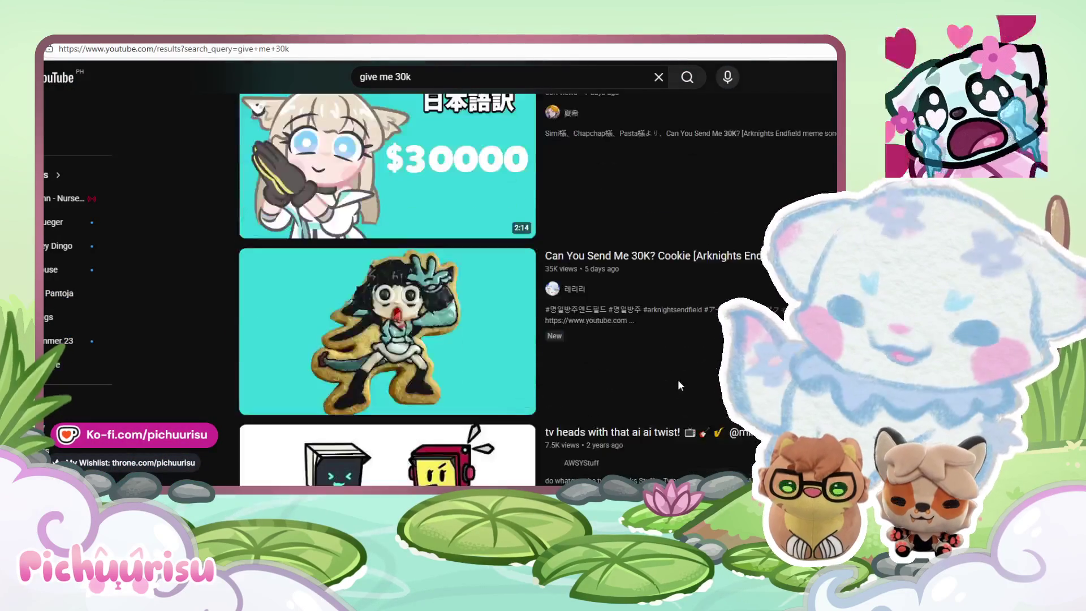
{"action": "scroll", "coordinate": [678, 379], "scroll_direction": "down", "scroll_amount": 3}
{"action": "scroll", "coordinate": [678, 379], "scroll_direction": "up", "scroll_amount": 7}
{"action": "scroll", "coordinate": [680, 386], "scroll_direction": "up", "scroll_amount": 4}
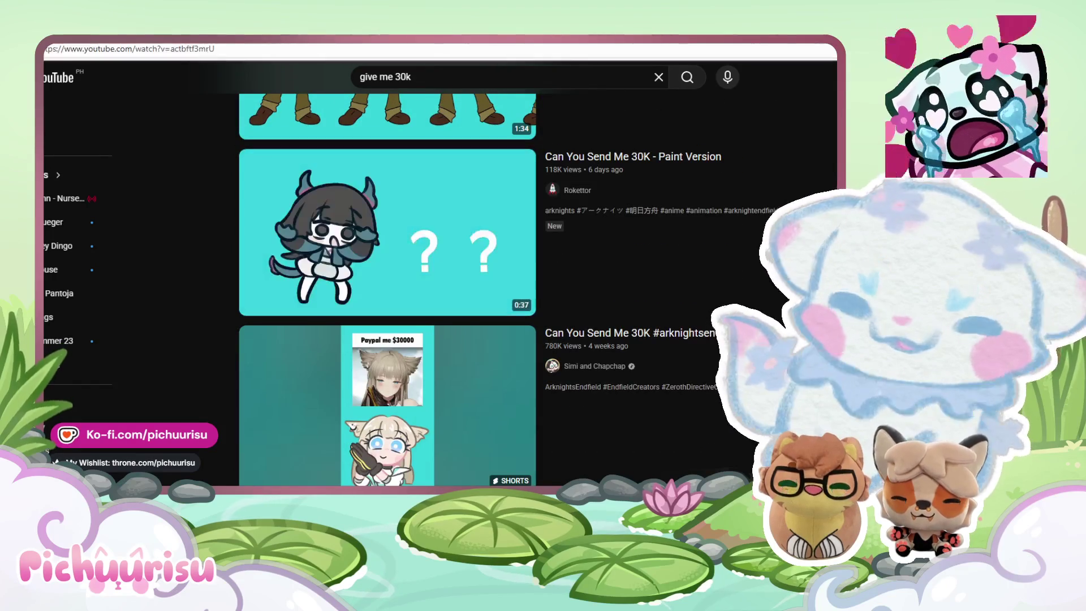
{"action": "left_click", "coordinate": [387, 232]}
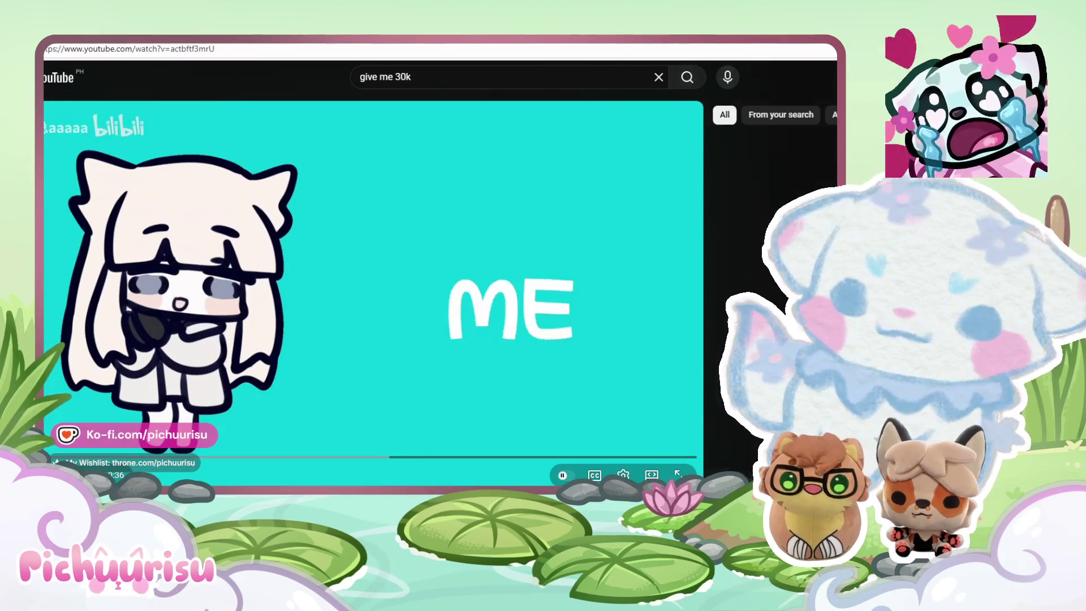
Let the Paint Version video play until its end-screen suggestions appear
{"action": "scroll", "coordinate": [667, 333], "scroll_direction": "down", "scroll_amount": 1}
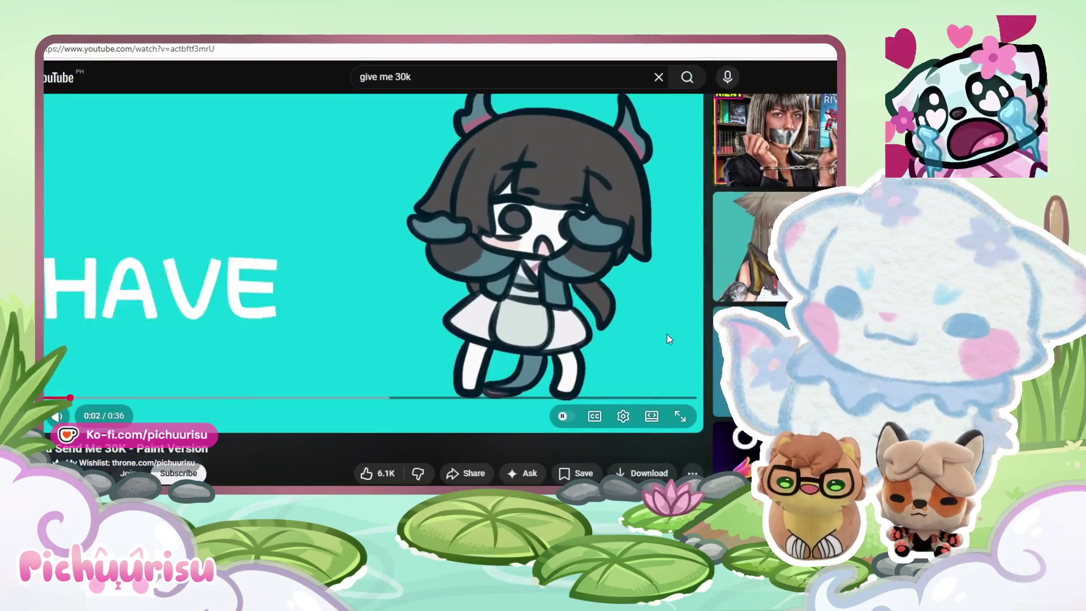
{"action": "scroll", "coordinate": [667, 334], "scroll_direction": "up", "scroll_amount": 1}
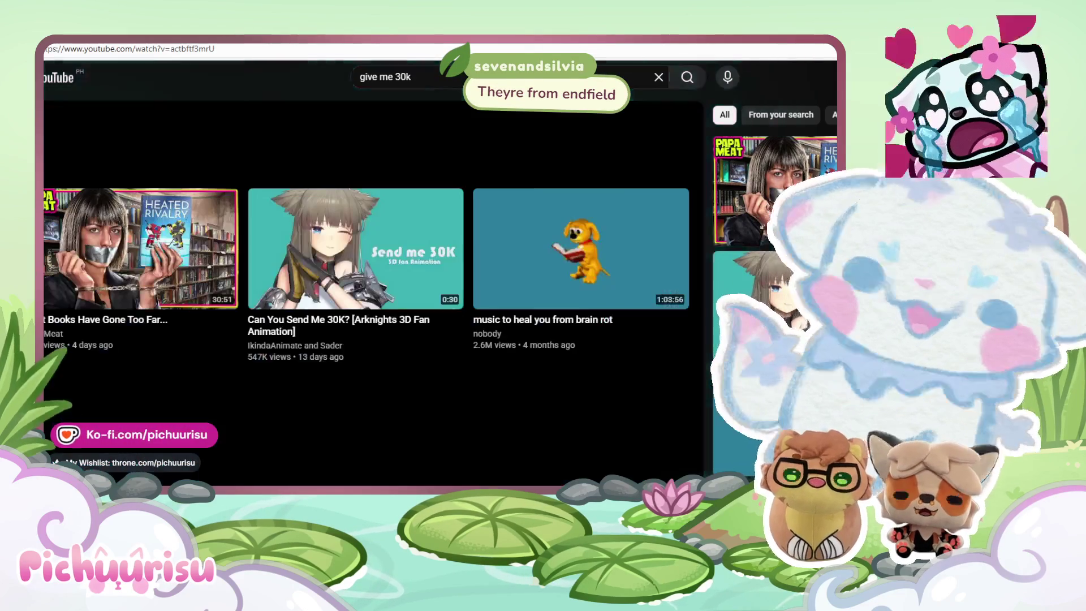
Scroll back up to the Tachyon dance player and enter 'loq cortisol dance' as a new search
{"action": "scroll", "coordinate": [581, 358], "scroll_direction": "down", "scroll_amount": 15}
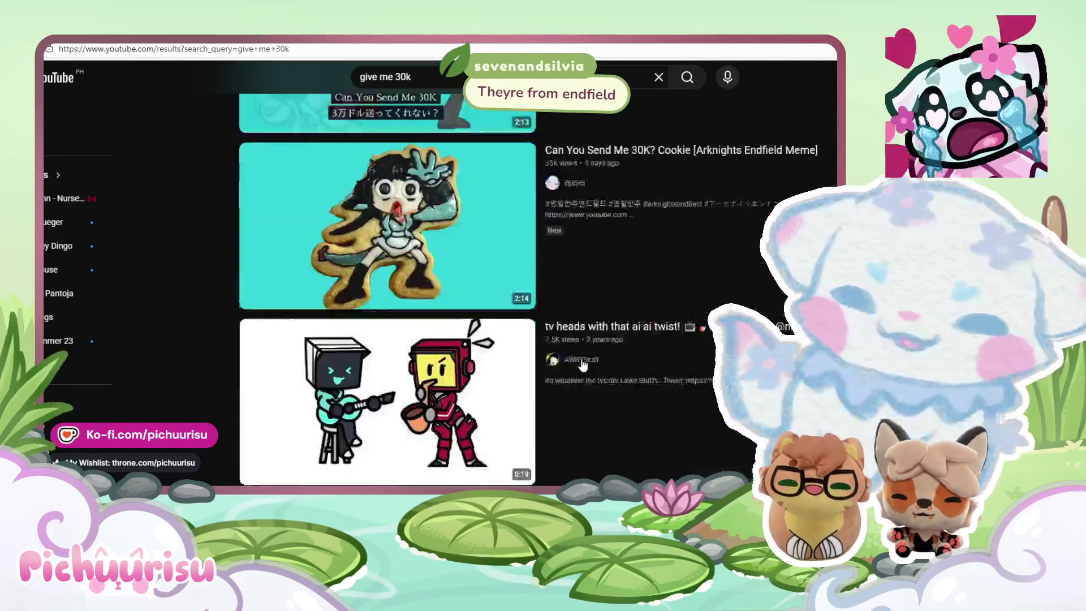
{"action": "scroll", "coordinate": [581, 358], "scroll_direction": "up", "scroll_amount": 4}
{"action": "mouse_move", "coordinate": [465, 277]}
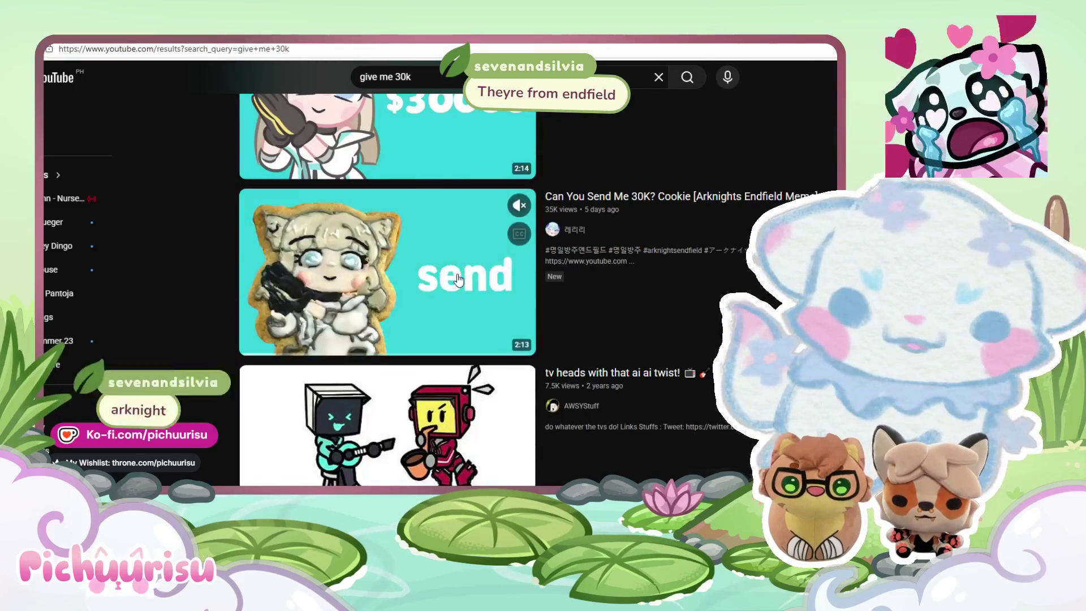
{"action": "scroll", "coordinate": [465, 277], "scroll_direction": "down", "scroll_amount": 8}
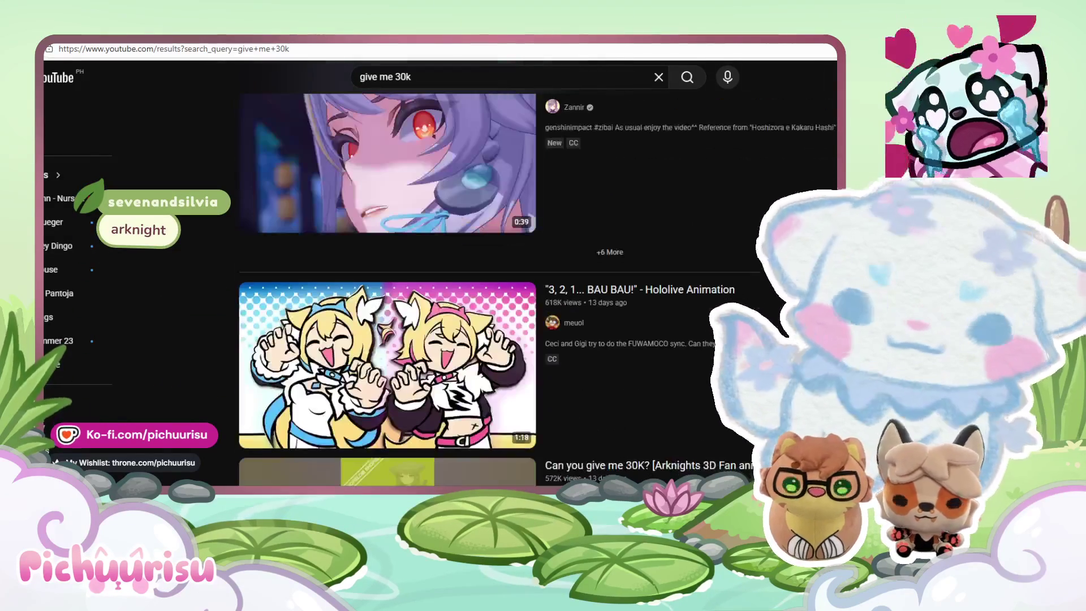
{"action": "scroll", "coordinate": [465, 277], "scroll_direction": "down", "scroll_amount": 1}
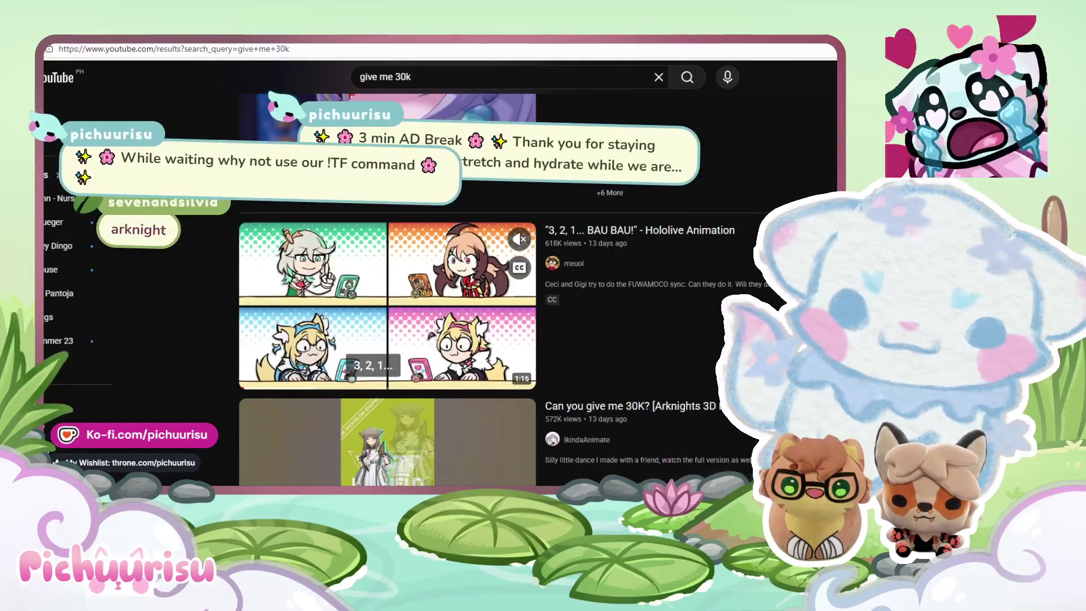
{"action": "scroll", "coordinate": [465, 277], "scroll_direction": "down", "scroll_amount": 3}
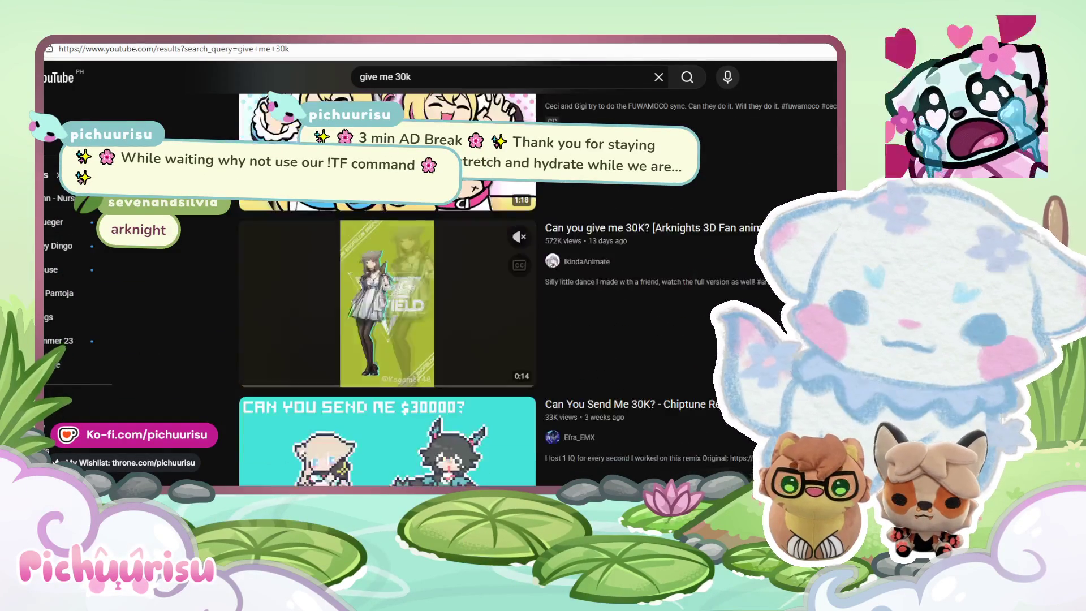
{"action": "scroll", "coordinate": [465, 277], "scroll_direction": "down", "scroll_amount": 2}
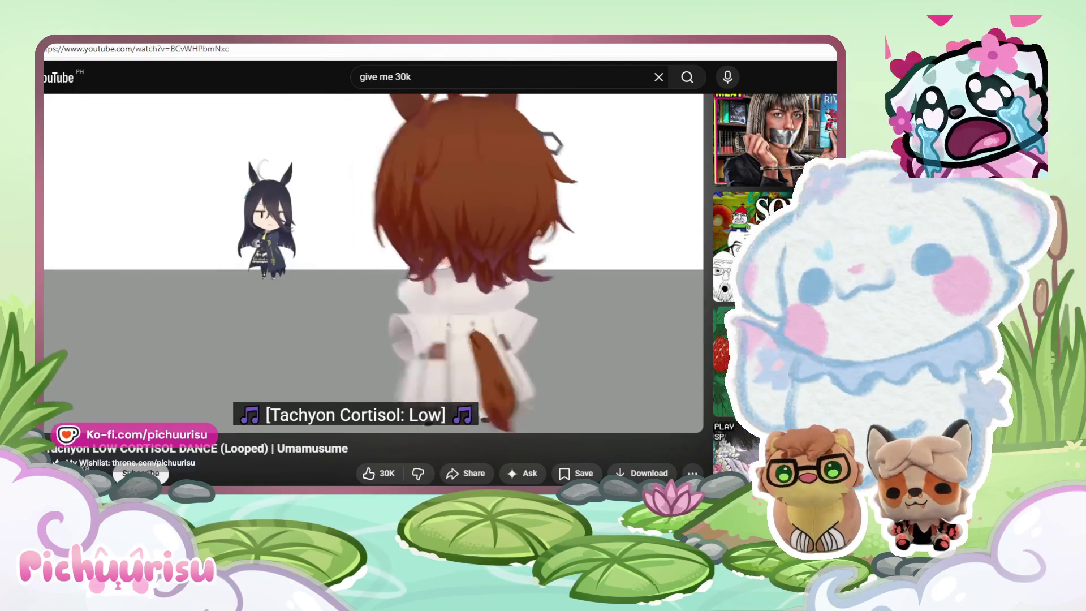
{"action": "scroll", "coordinate": [374, 260], "scroll_direction": "down", "scroll_amount": 2}
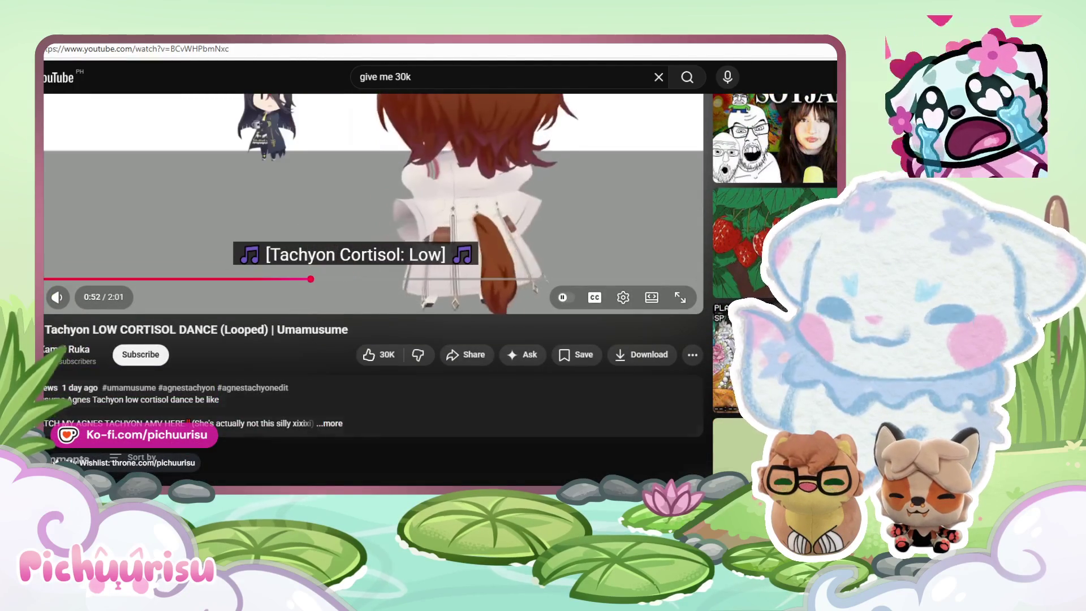
{"action": "scroll", "coordinate": [374, 260], "scroll_direction": "down", "scroll_amount": 1}
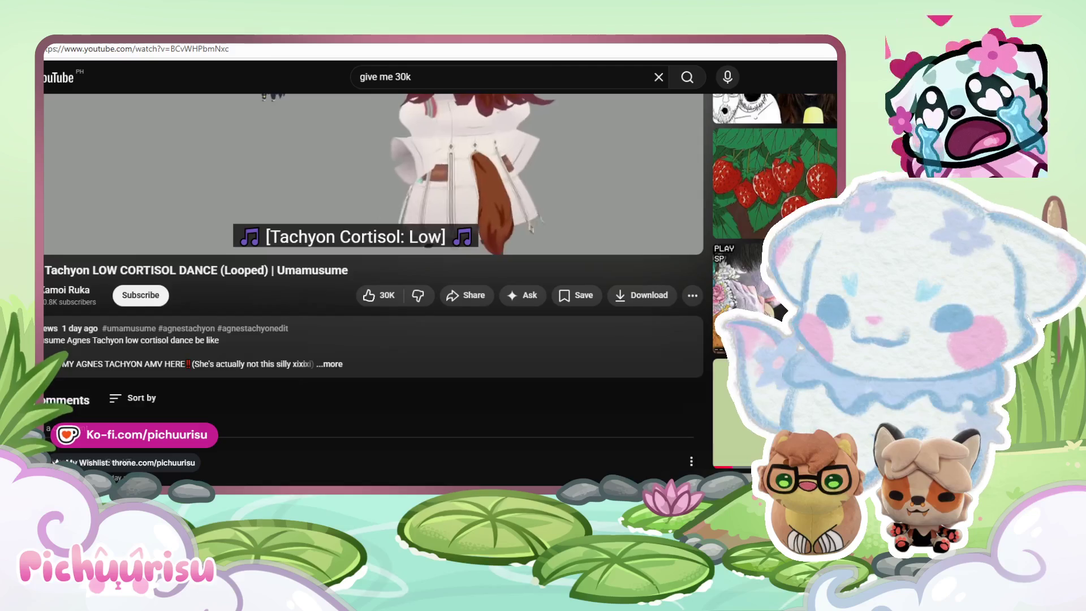
{"action": "scroll", "coordinate": [374, 283], "scroll_direction": "up", "scroll_amount": 4}
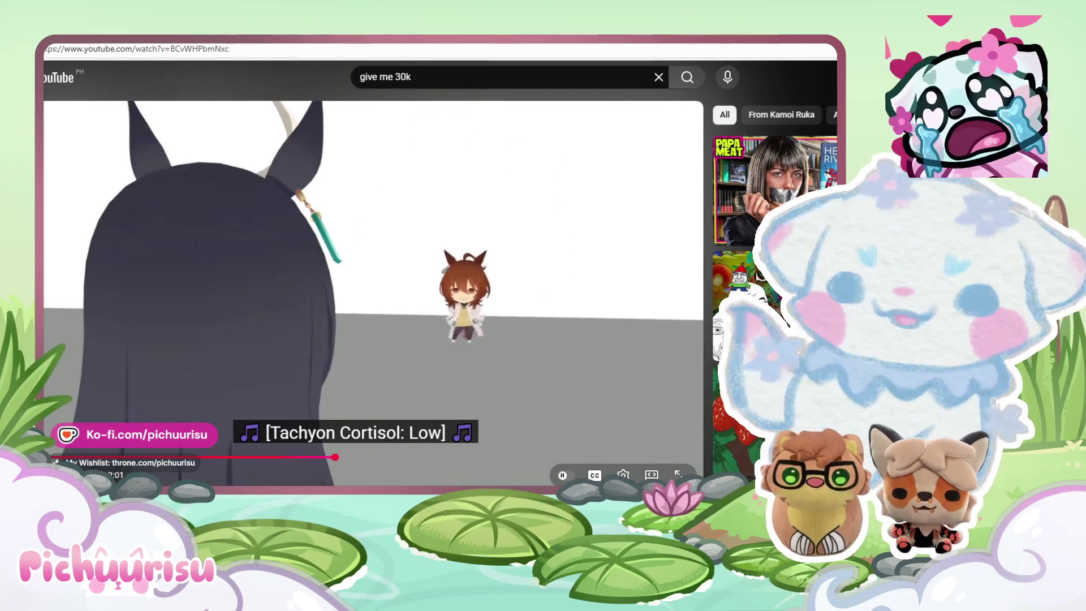
{"action": "type", "text": "loq "}
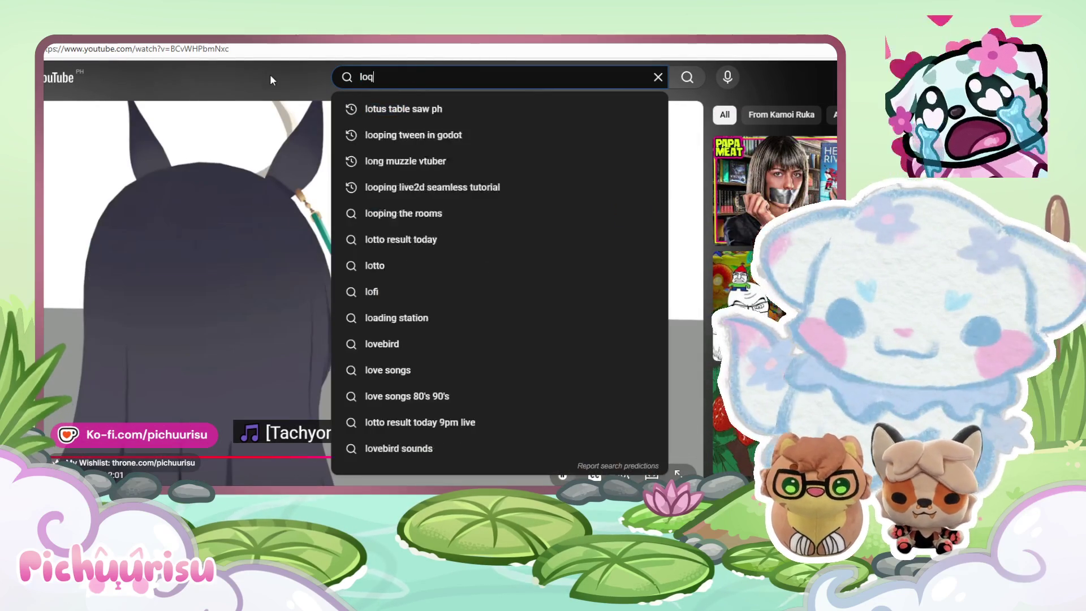
{"action": "type", "text": "cortisol"}
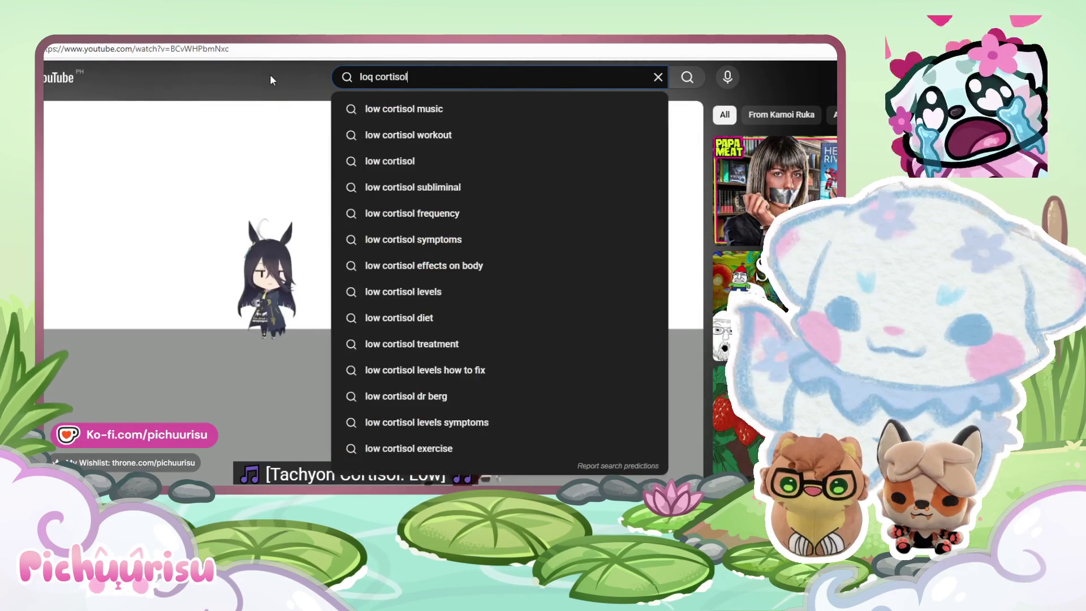
{"action": "type", "text": " dance"}
Submit the 'loq cortisol dance' search, watch the first Short, and return to the results
{"action": "key", "text": "Return"}
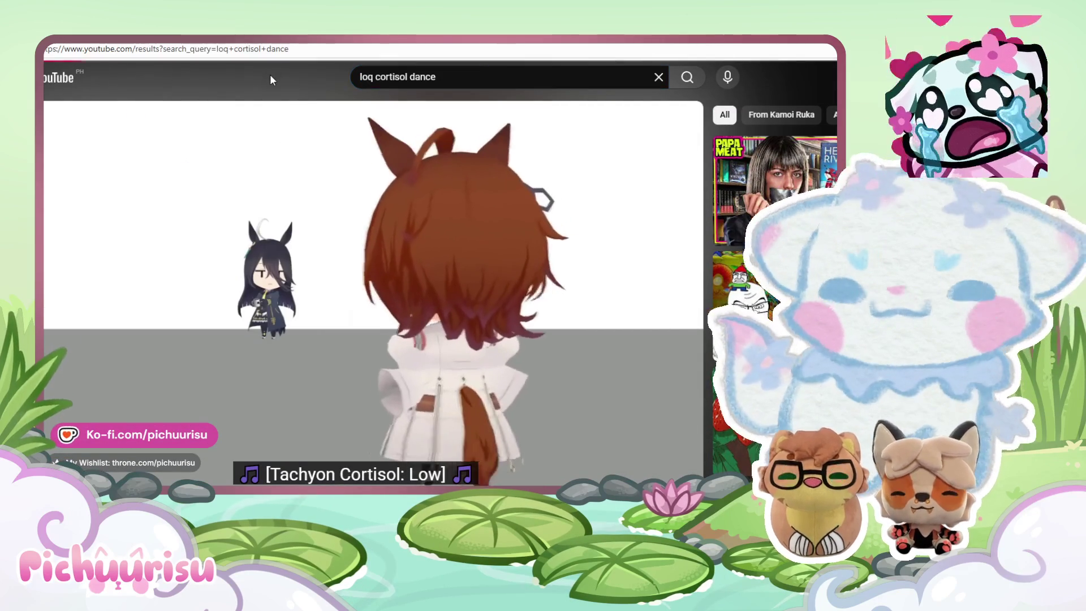
{"action": "scroll", "coordinate": [382, 227], "scroll_direction": "down", "scroll_amount": 2}
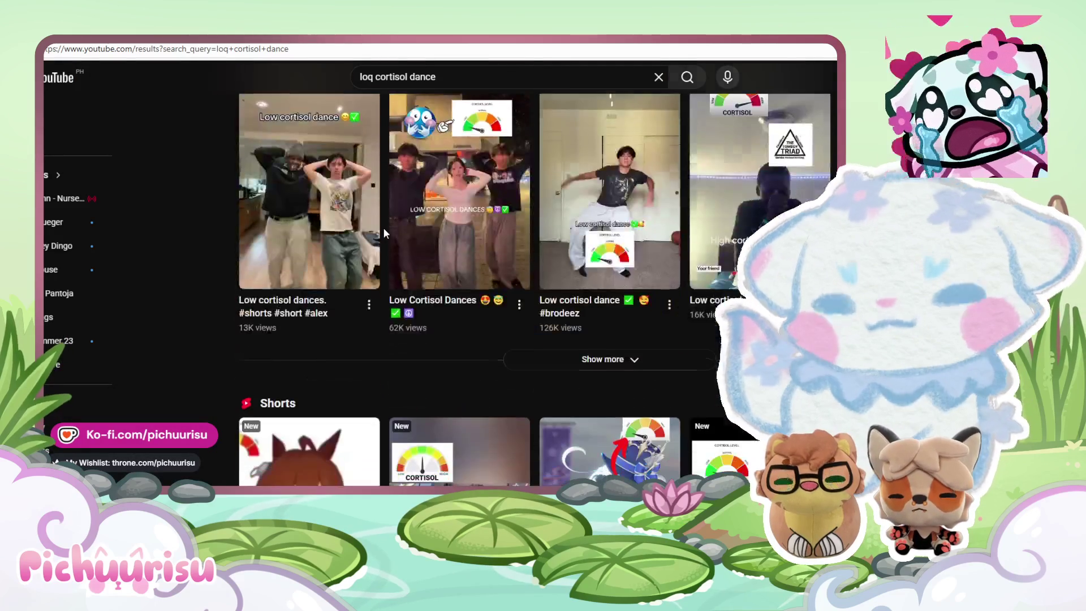
{"action": "left_click", "coordinate": [332, 195]}
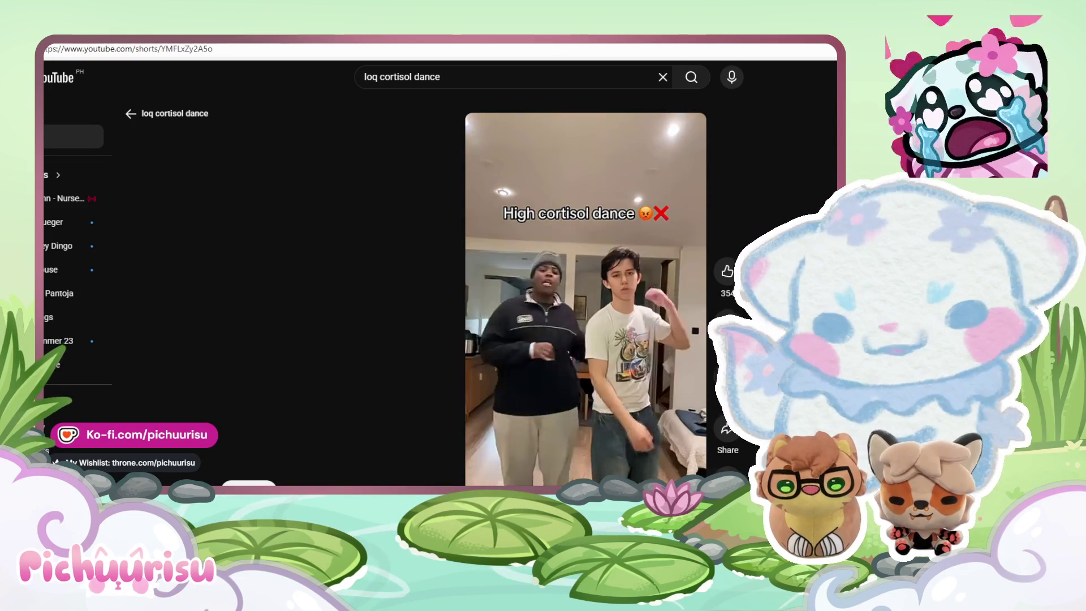
{"action": "key", "text": "alt+Left"}
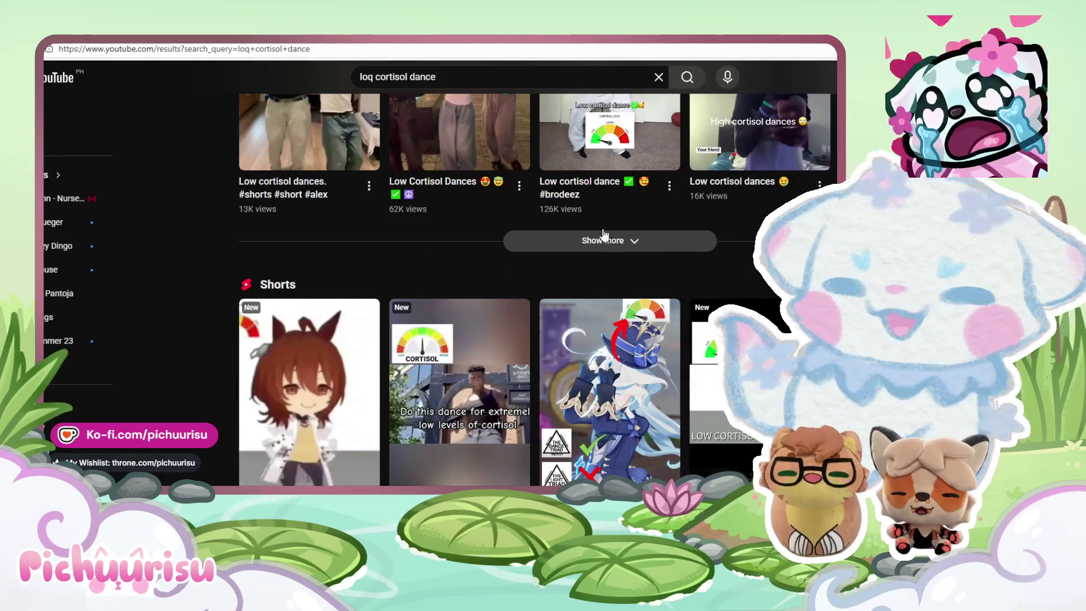
Scroll the results and open the fourth cortisol-gauge Short
{"action": "scroll", "coordinate": [658, 399], "scroll_direction": "down", "scroll_amount": 3}
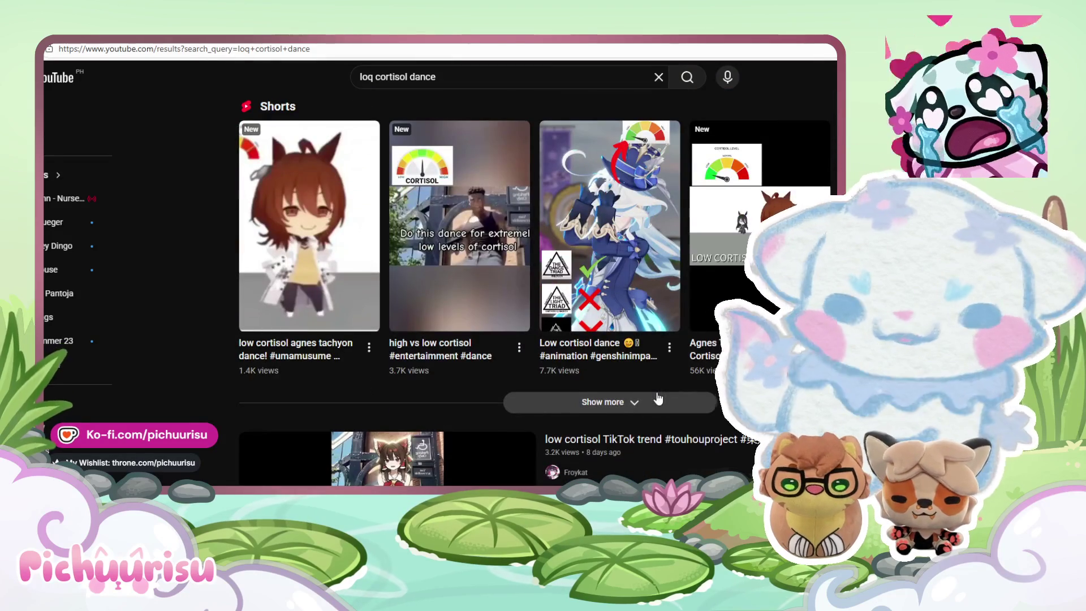
{"action": "scroll", "coordinate": [658, 399], "scroll_direction": "down", "scroll_amount": 2}
{"action": "scroll", "coordinate": [658, 399], "scroll_direction": "down", "scroll_amount": 2}
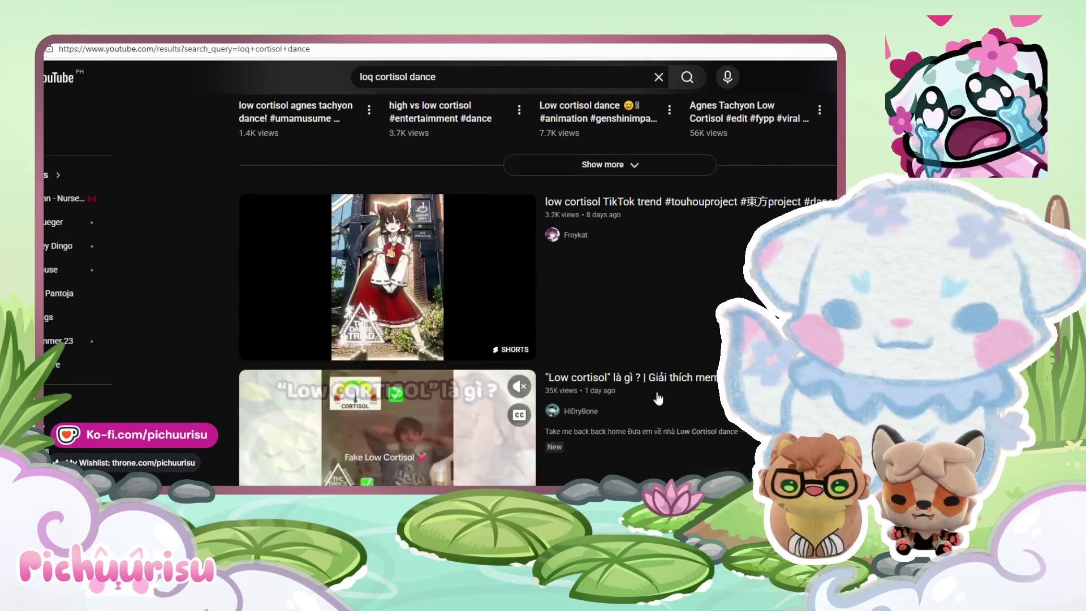
{"action": "scroll", "coordinate": [658, 399], "scroll_direction": "down", "scroll_amount": 3}
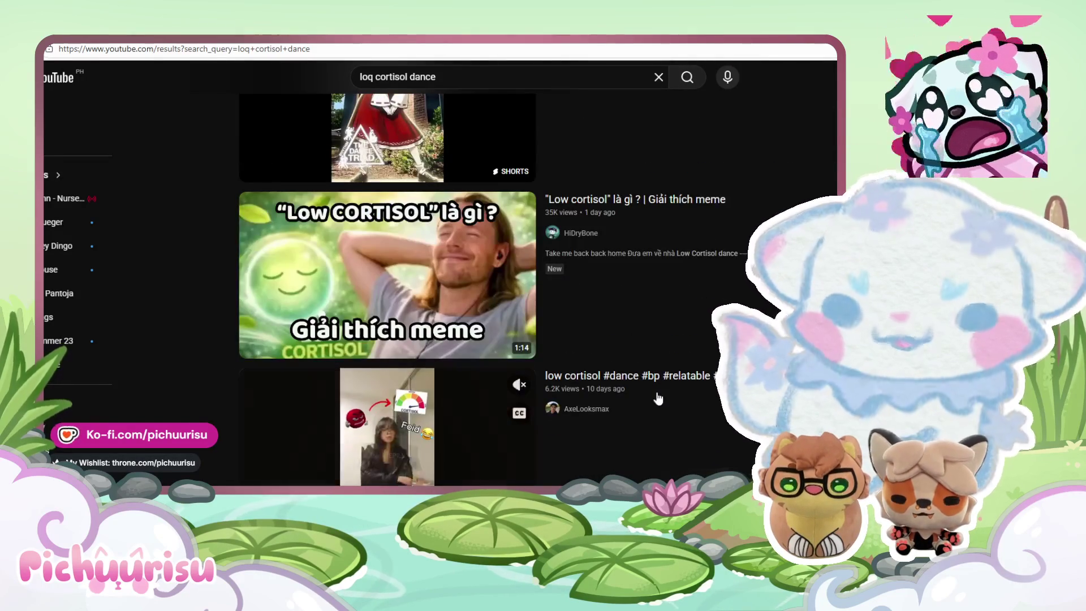
{"action": "scroll", "coordinate": [658, 399], "scroll_direction": "down", "scroll_amount": 5}
{"action": "scroll", "coordinate": [658, 399], "scroll_direction": "up", "scroll_amount": 2}
{"action": "scroll", "coordinate": [658, 399], "scroll_direction": "up", "scroll_amount": 10}
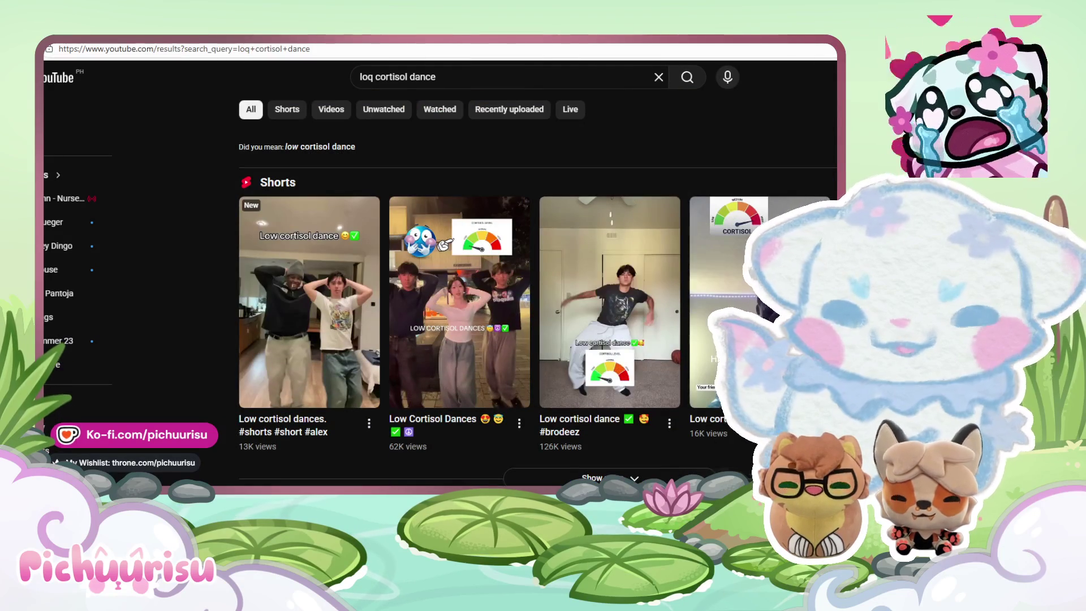
{"action": "left_click", "coordinate": [710, 300]}
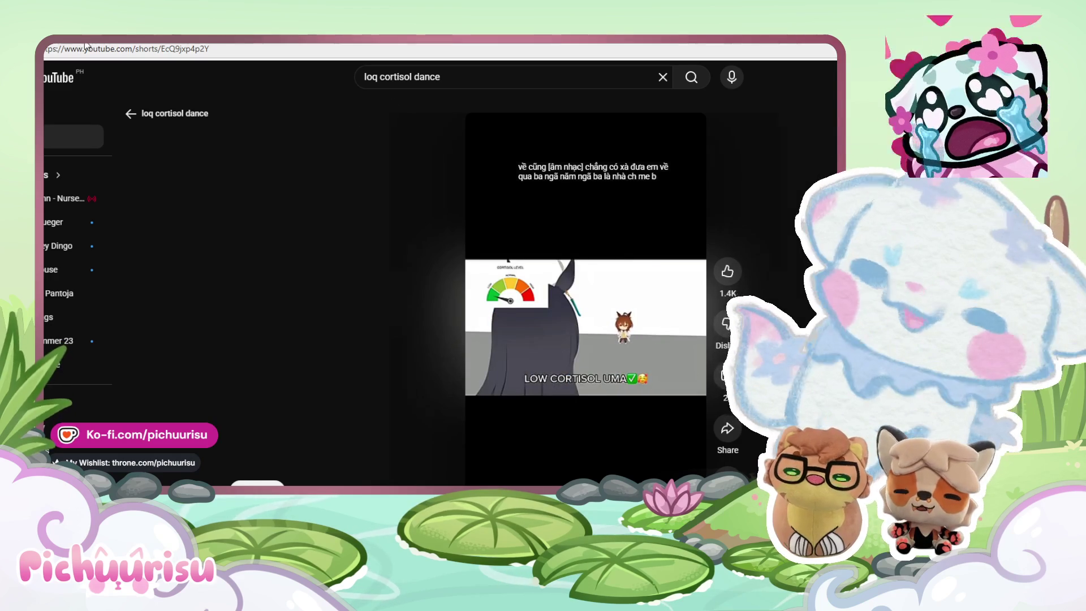
Leave the Short for the results, then go back again to the earlier video page
{"action": "key", "text": "alt+Left"}
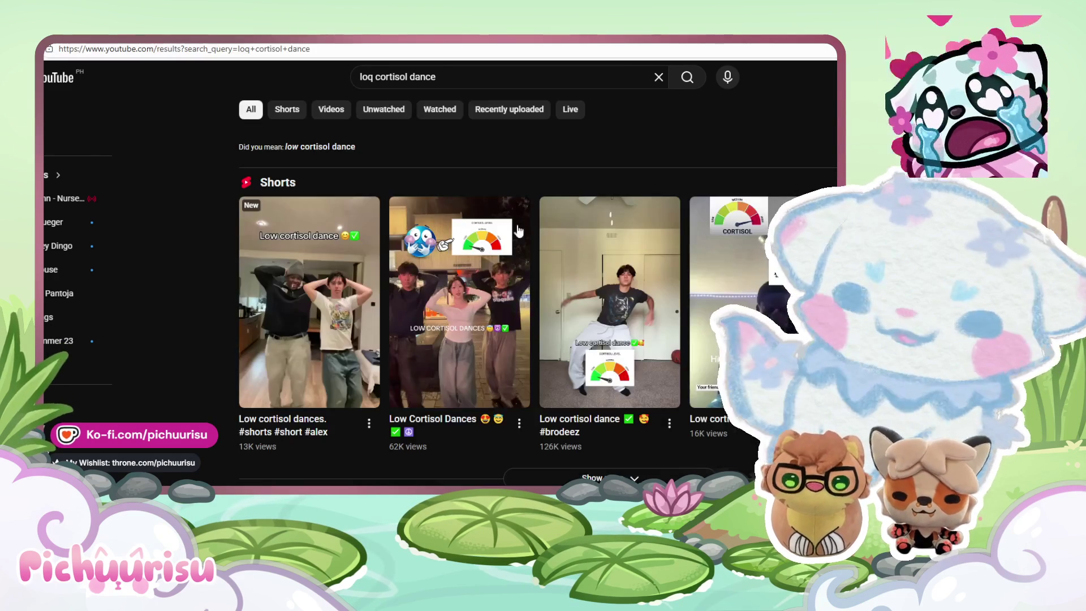
{"action": "scroll", "coordinate": [433, 233], "scroll_direction": "down", "scroll_amount": 15}
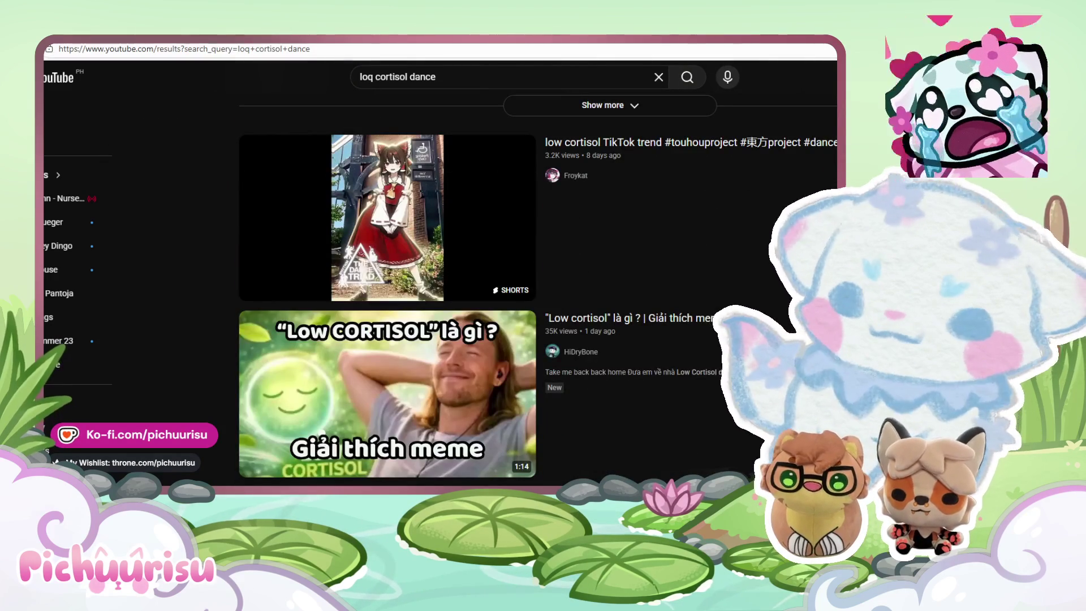
{"action": "key", "text": "alt+Left"}
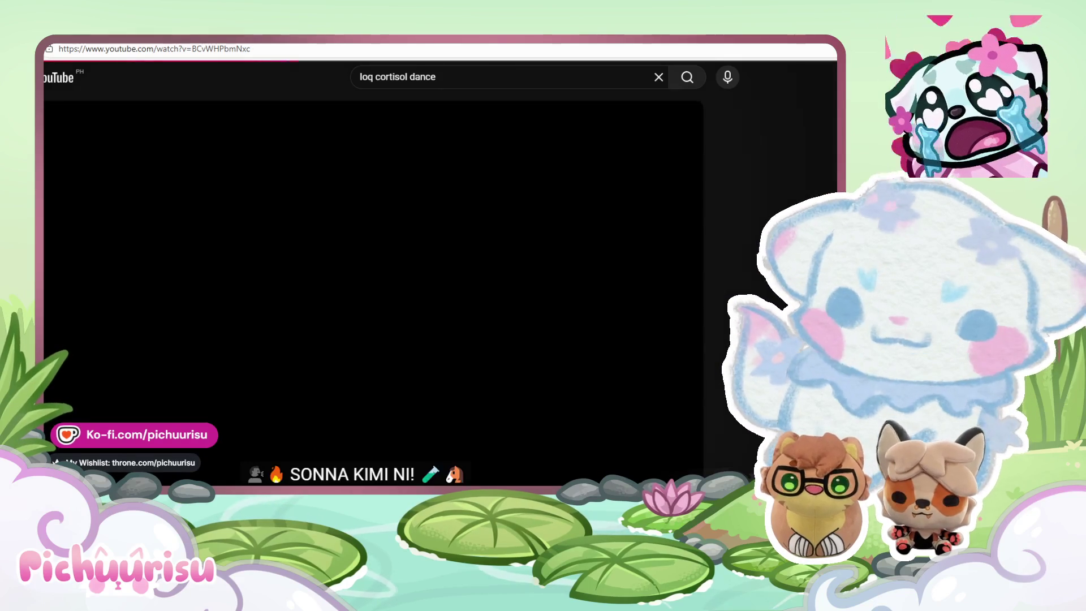
Focus the address bar, dismiss its suggestions, and scroll through the YouTube feed
{"action": "key", "text": "ctrl+l"}
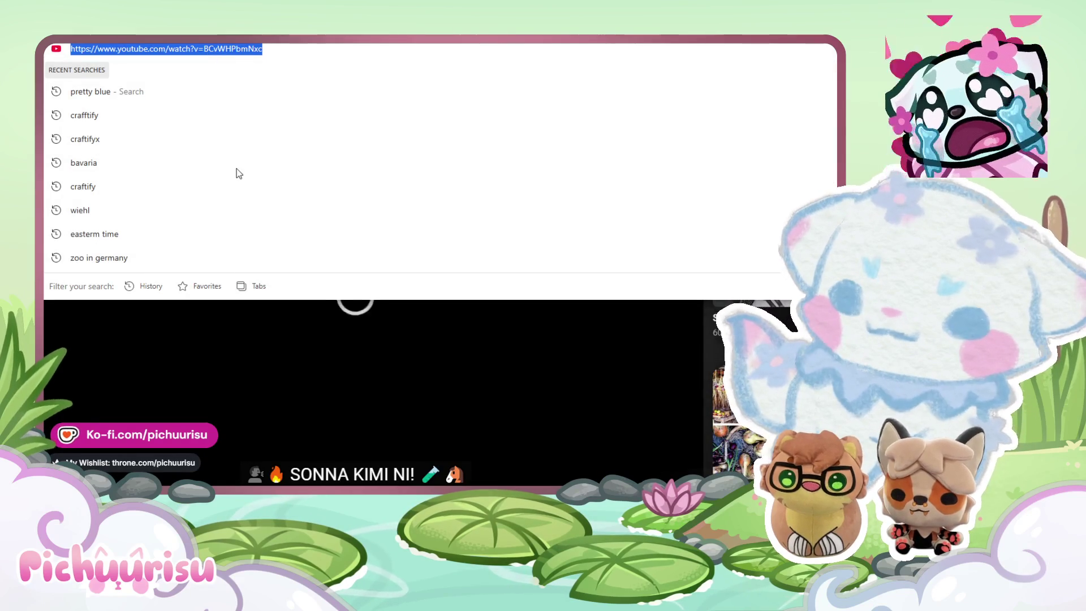
{"action": "key", "text": "Escape"}
{"action": "type", "text": "loq cortisol dance"}
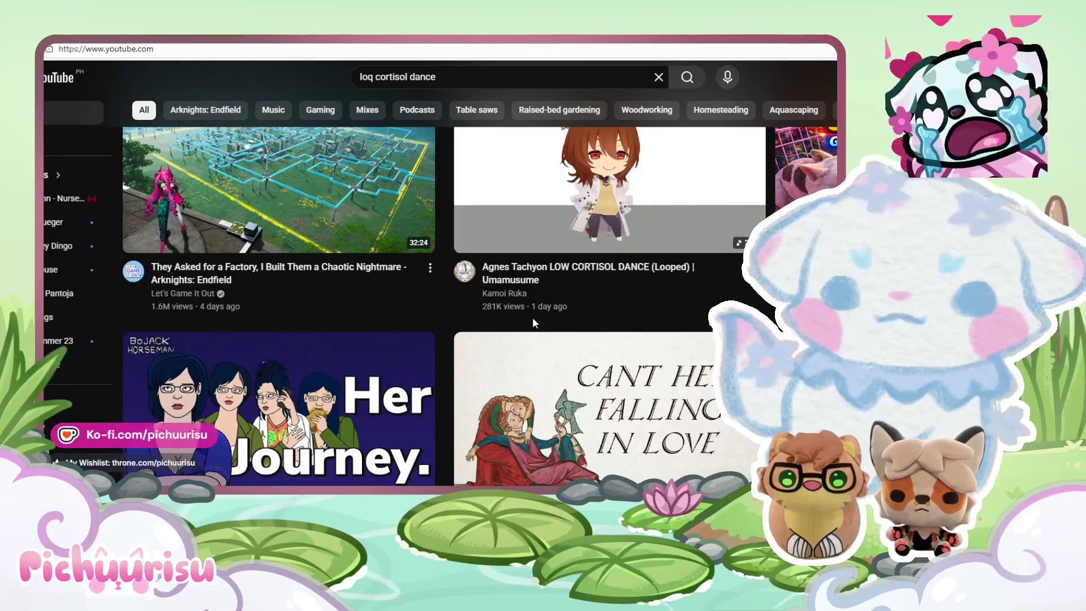
{"action": "scroll", "coordinate": [533, 323], "scroll_direction": "down", "scroll_amount": 8}
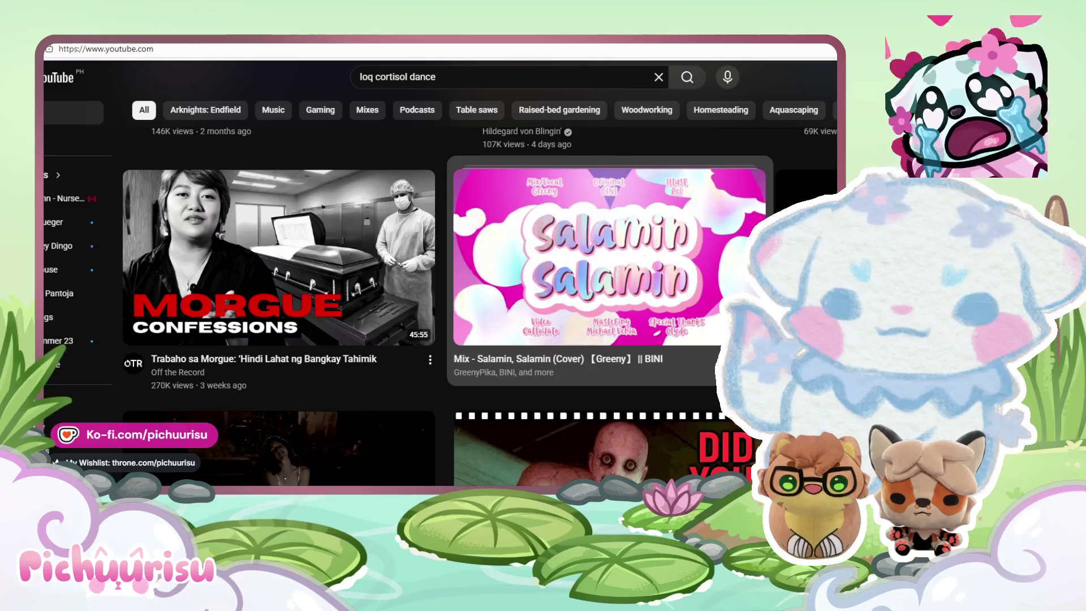
{"action": "scroll", "coordinate": [447, 345], "scroll_direction": "down", "scroll_amount": 2}
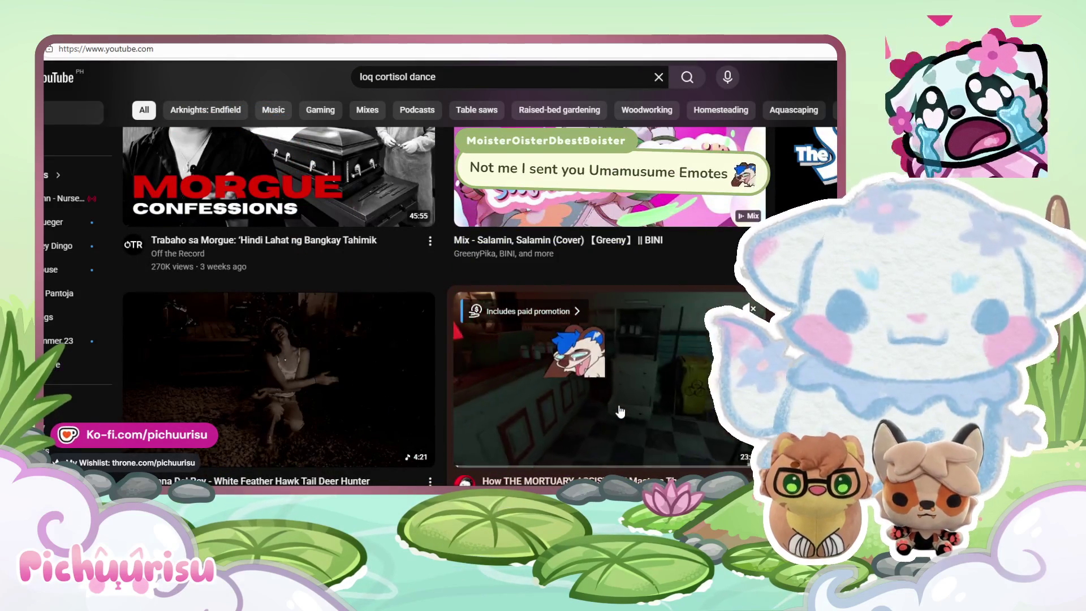
{"action": "scroll", "coordinate": [619, 405], "scroll_direction": "down", "scroll_amount": 3}
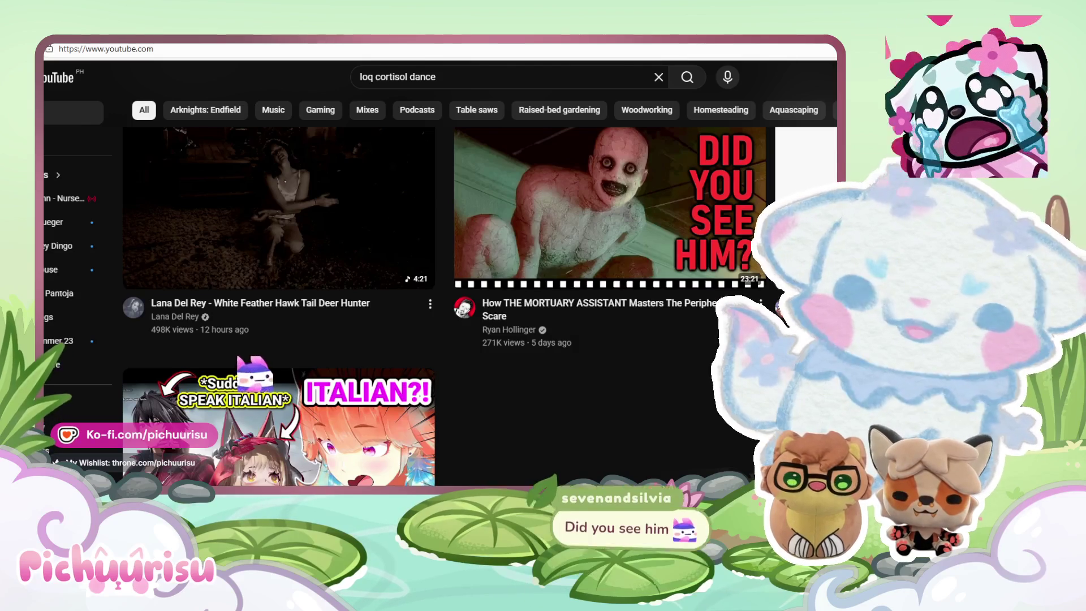
Check the emote canvas in SAI, then return to the browser and paste the video link
{"action": "key", "text": "alt+Tab"}
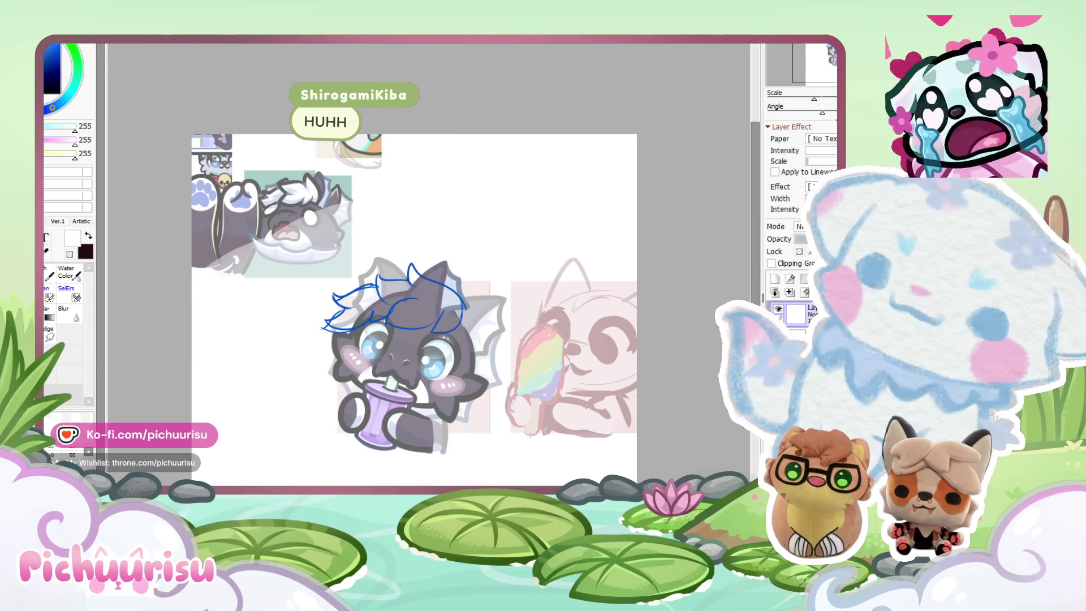
{"action": "key", "text": "alt+Tab"}
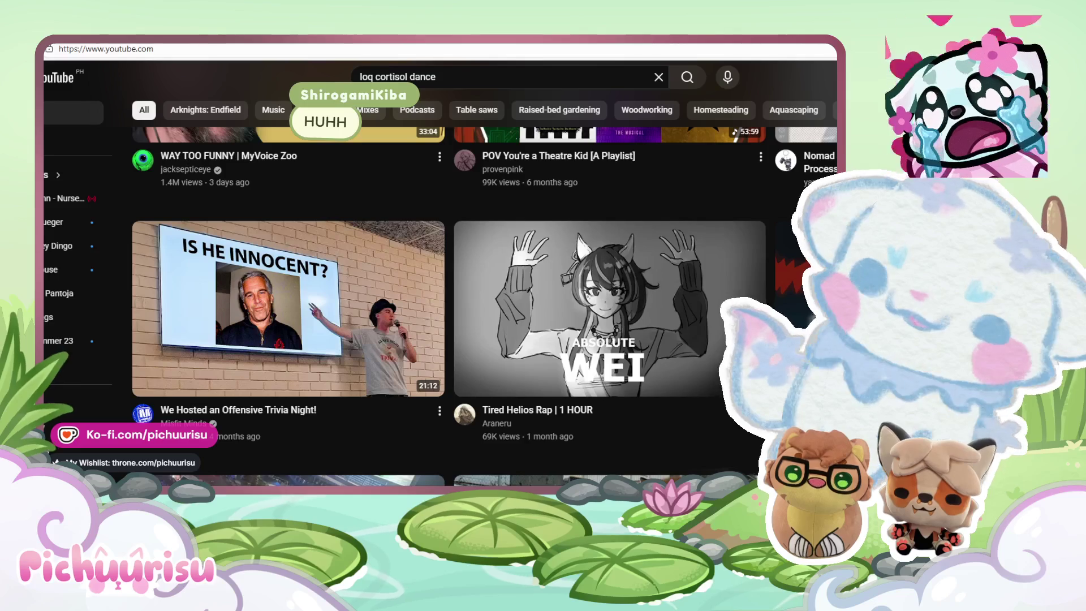
{"action": "type", "text": "https://youtu.be/-gGXk7NnEvs"}
Paste the copied video link into the address bar and load it
{"action": "left_click", "coordinate": [337, 49]}
{"action": "type", "text": "https://youtu.be/-gGXk7NnEvs"}
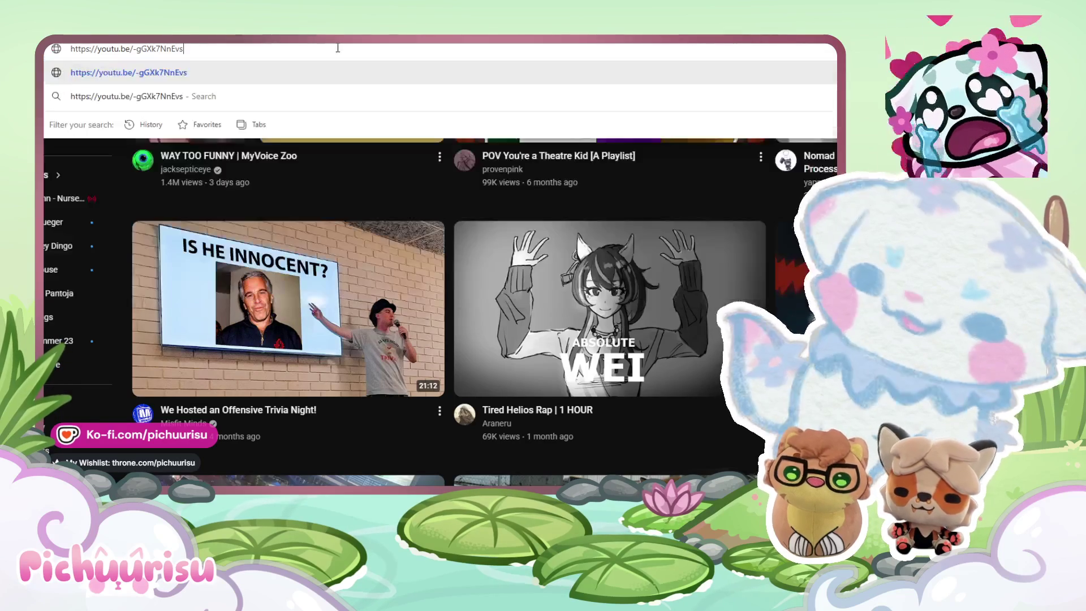
{"action": "key", "text": "Return"}
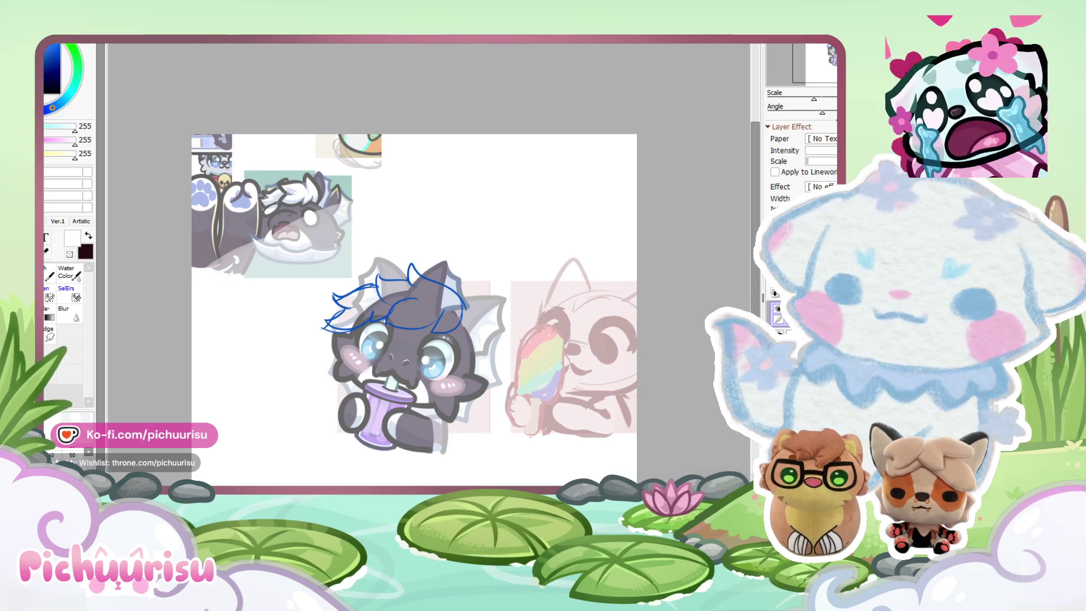
Switch from PaintTool SAI to the browser with the paused YouTube video
{"action": "key", "text": "alt+Tab"}
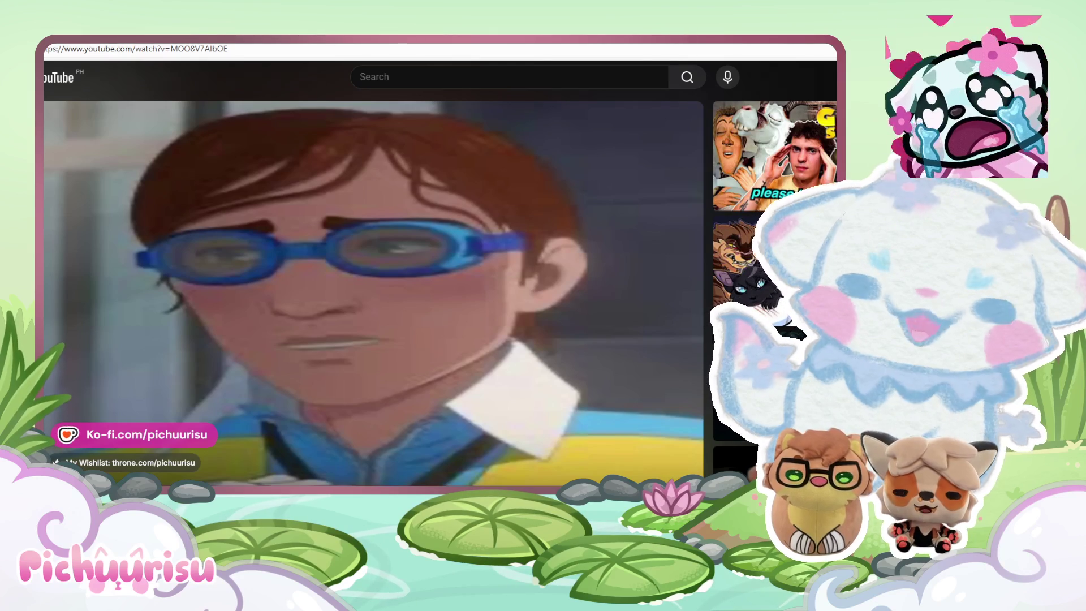
Resume the YouTube cartoon clip, then return to the chibi canvas in PaintTool SAI
{"action": "key", "text": "space"}
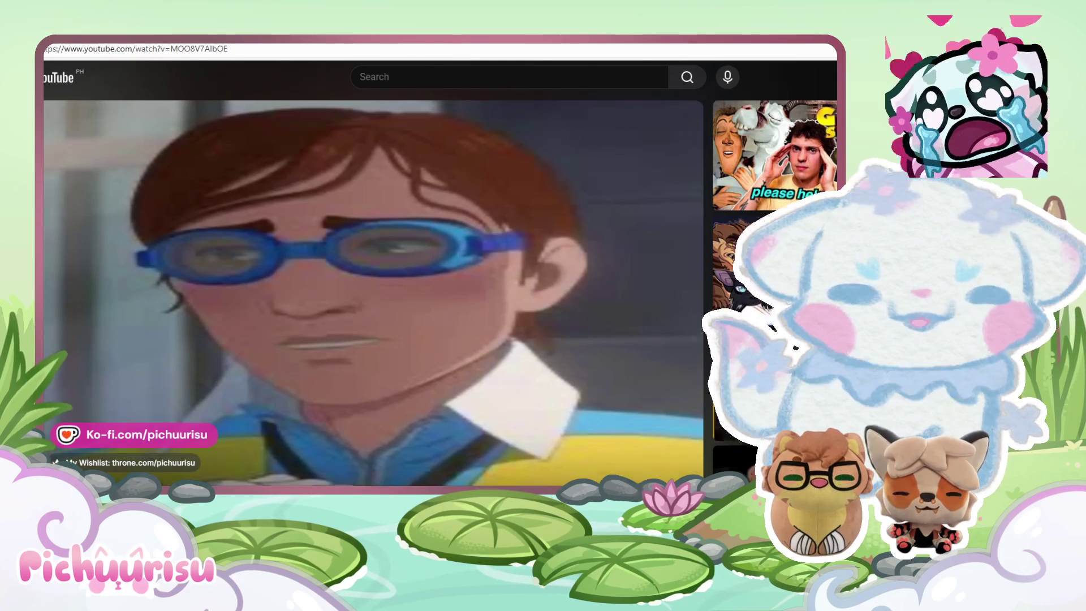
{"action": "scroll", "coordinate": [373, 272], "scroll_direction": "down", "scroll_amount": 3}
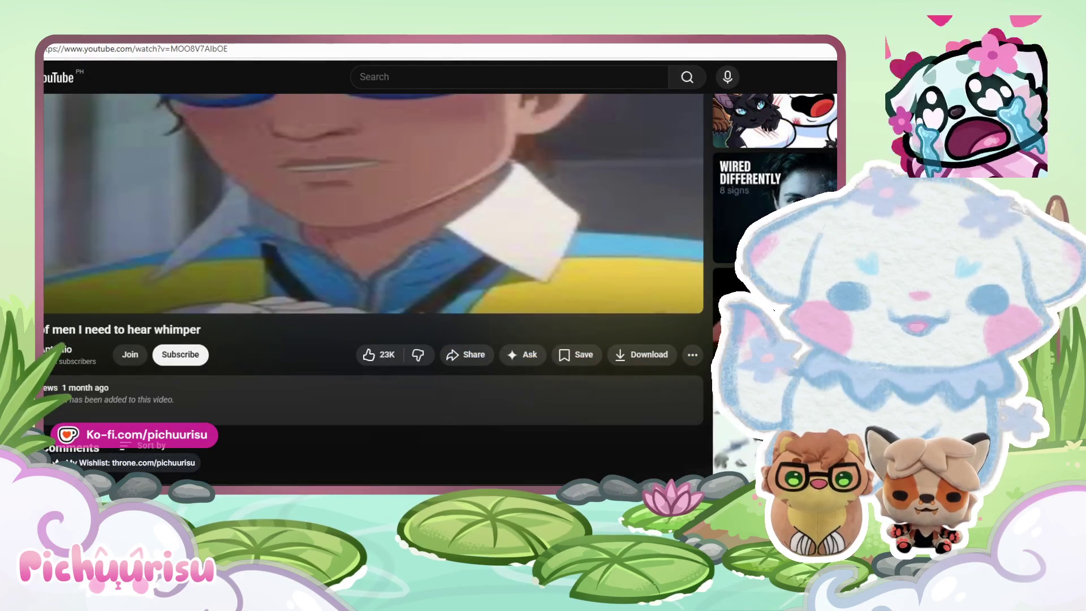
{"action": "scroll", "coordinate": [374, 272], "scroll_direction": "up", "scroll_amount": 3}
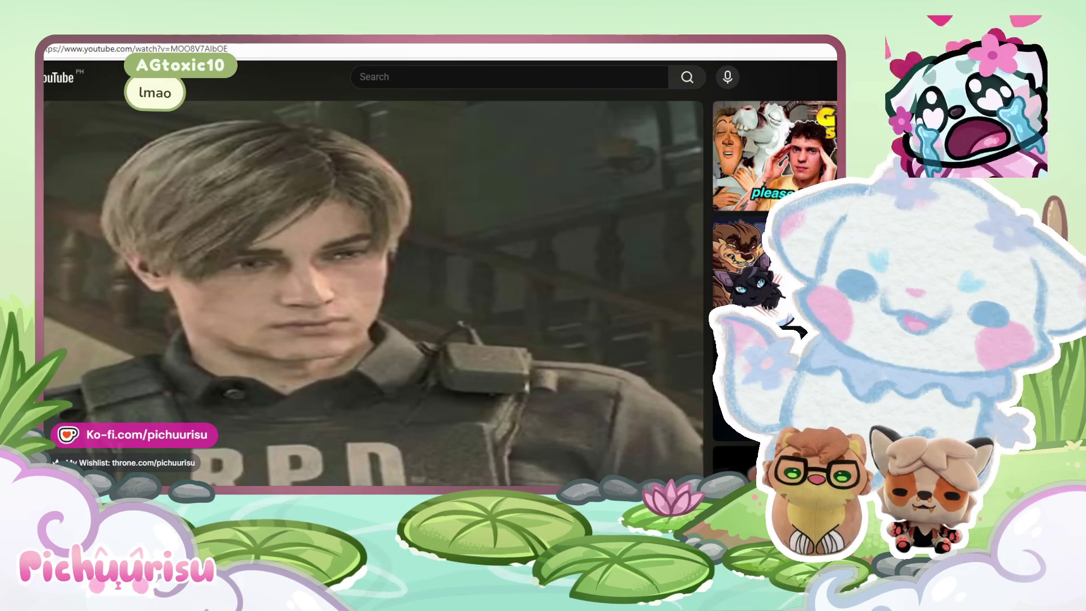
{"action": "key", "text": "alt+Tab"}
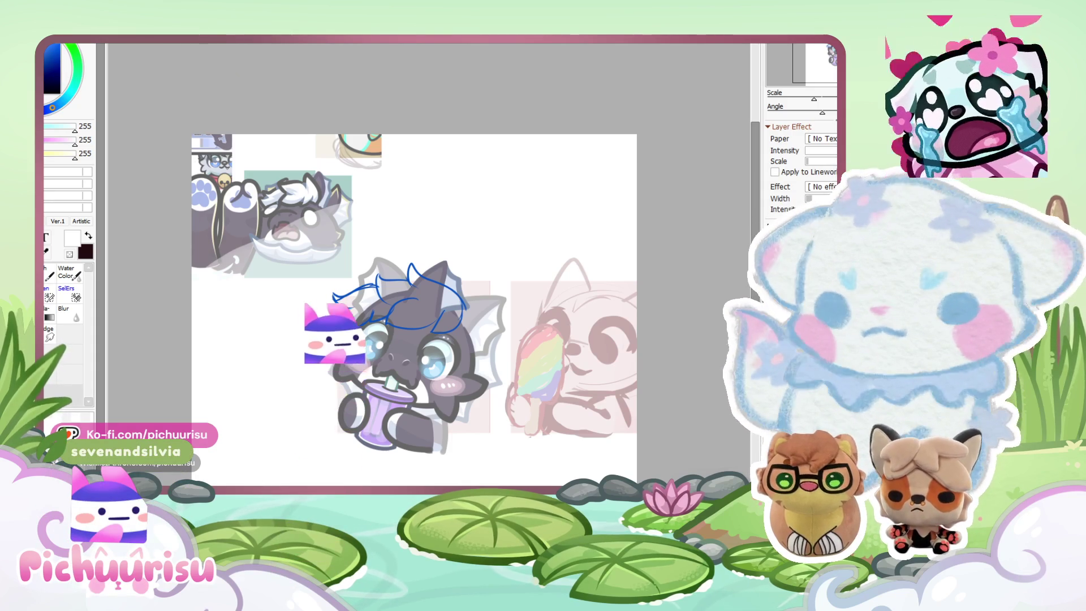
In dark navy, ink a hooked line over the ear, redrawing it once
{"action": "left_click", "coordinate": [385, 364], "text": "alt"}
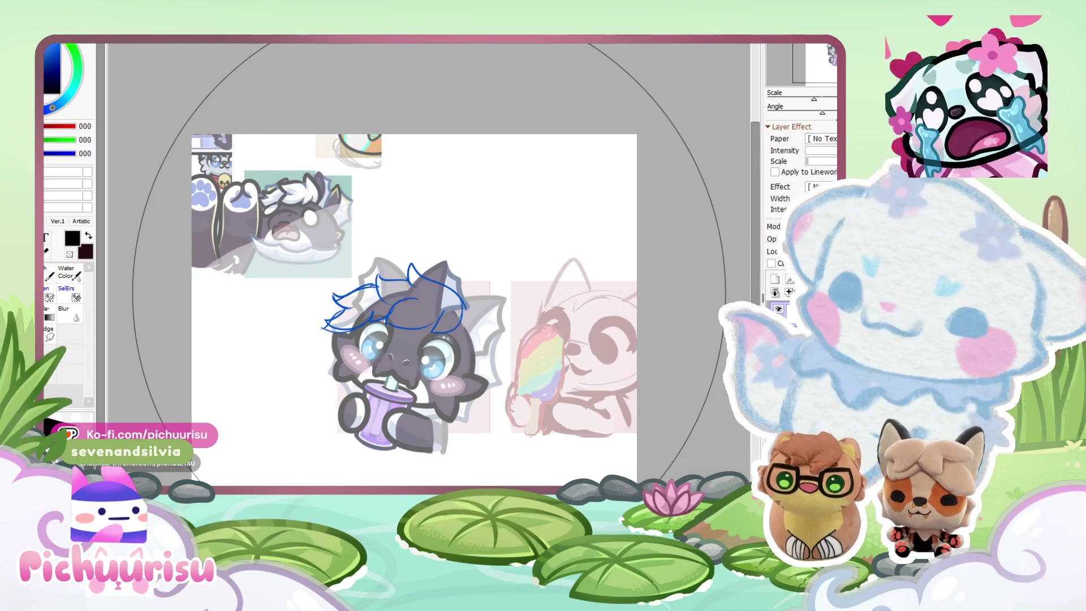
{"action": "scroll", "coordinate": [419, 254], "scroll_direction": "up", "scroll_amount": 3}
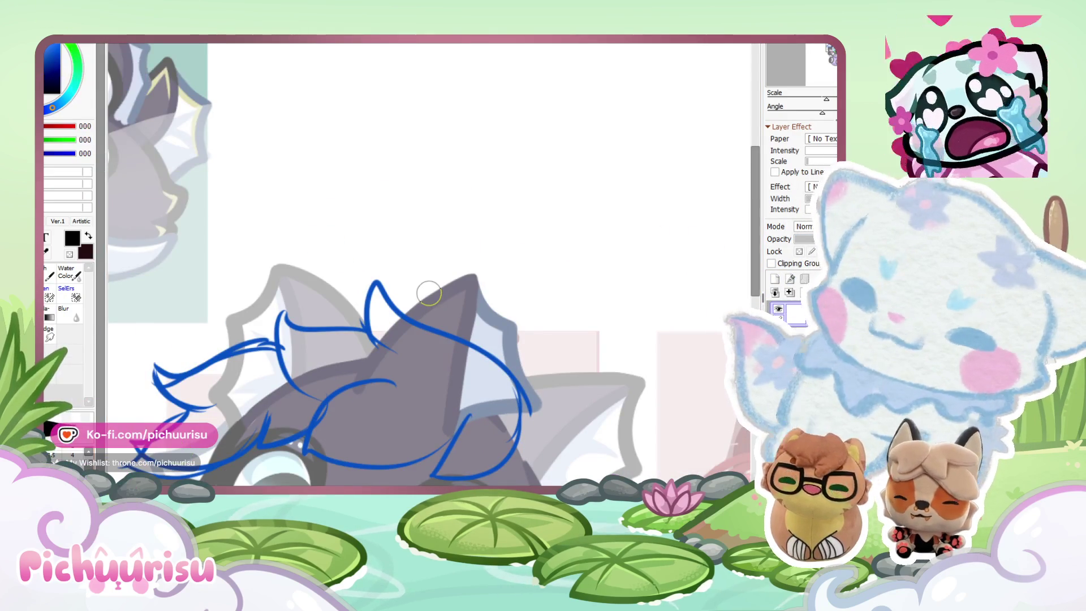
{"action": "scroll", "coordinate": [457, 346], "scroll_direction": "down", "scroll_amount": 2}
{"action": "mouse_move", "coordinate": [458, 413]}
{"action": "left_mouse_down"}
{"action": "mouse_move", "coordinate": [362, 235]}
{"action": "mouse_move", "coordinate": [328, 305]}
{"action": "left_mouse_up"}
{"action": "scroll", "coordinate": [347, 253], "scroll_direction": "down", "scroll_amount": 2}
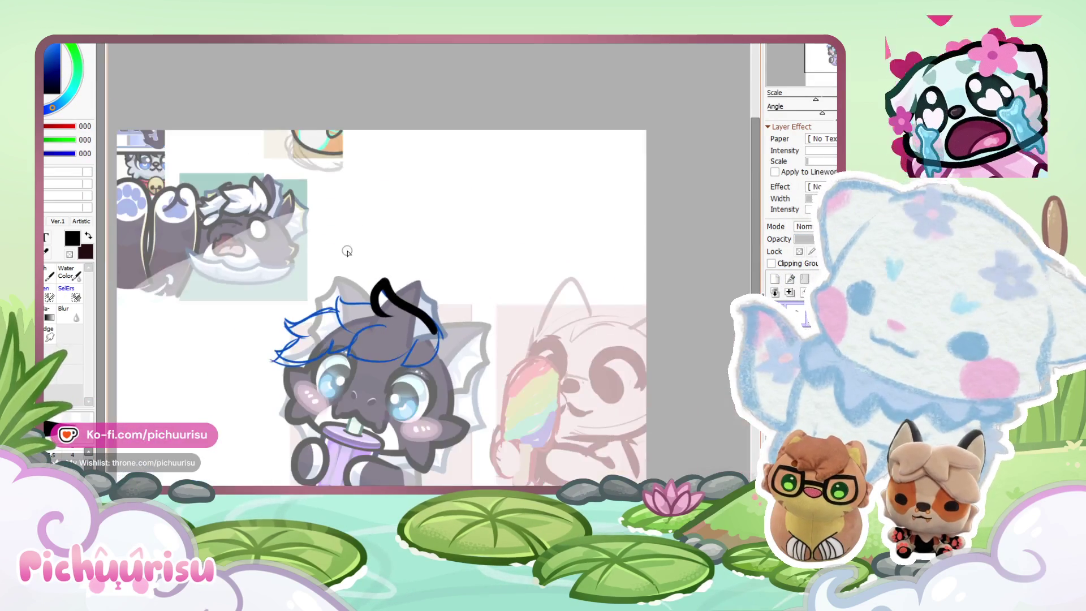
{"action": "scroll", "coordinate": [396, 283], "scroll_direction": "up", "scroll_amount": 2}
{"action": "key", "text": "ctrl+z"}
{"action": "scroll", "coordinate": [403, 306], "scroll_direction": "up", "scroll_amount": 1}
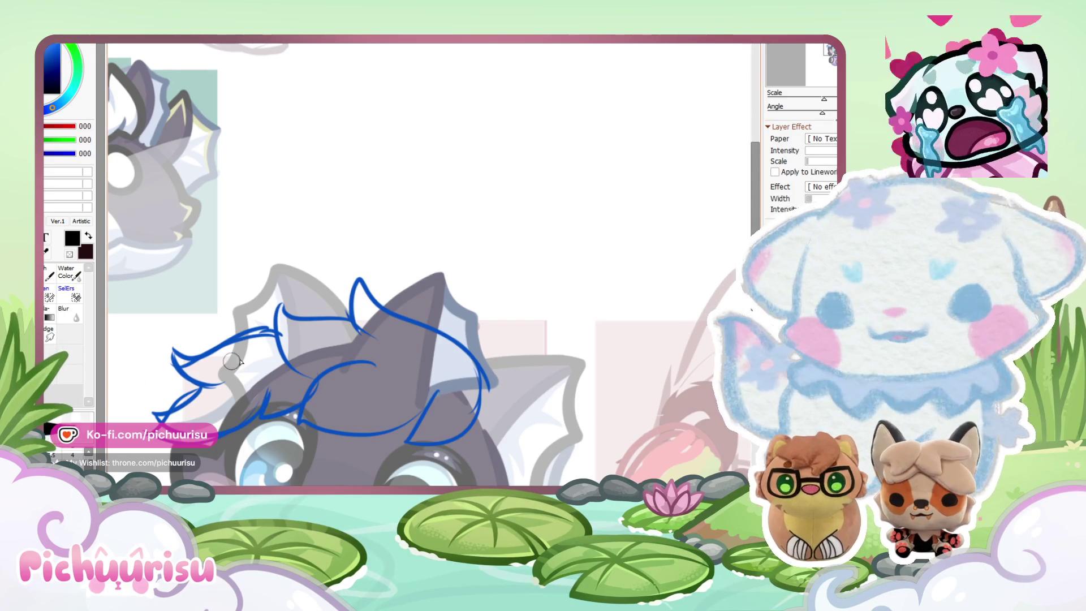
{"action": "scroll", "coordinate": [477, 387], "scroll_direction": "up", "scroll_amount": 1}
{"action": "mouse_move", "coordinate": [430, 335]}
{"action": "left_mouse_down"}
{"action": "mouse_move", "coordinate": [280, 297]}
{"action": "mouse_move", "coordinate": [300, 390]}
{"action": "left_mouse_up"}
{"action": "scroll", "coordinate": [322, 281], "scroll_direction": "down", "scroll_amount": 2}
{"action": "scroll", "coordinate": [323, 282], "scroll_direction": "up", "scroll_amount": 2}
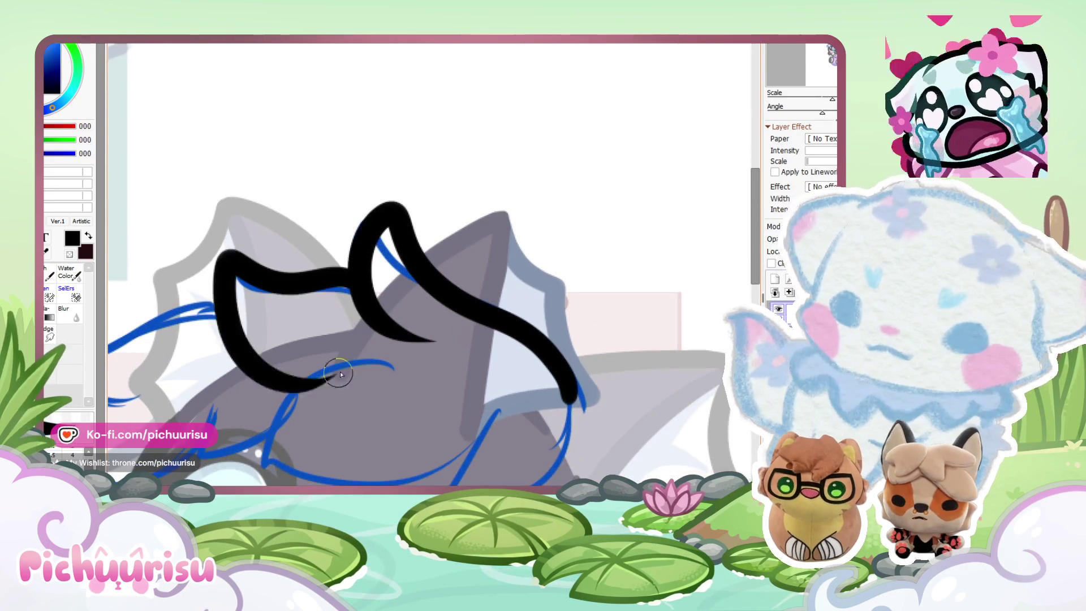
{"action": "scroll", "coordinate": [431, 400], "scroll_direction": "down", "scroll_amount": 3}
{"action": "scroll", "coordinate": [430, 400], "scroll_direction": "up", "scroll_amount": 1}
{"action": "scroll", "coordinate": [317, 354], "scroll_direction": "up", "scroll_amount": 1}
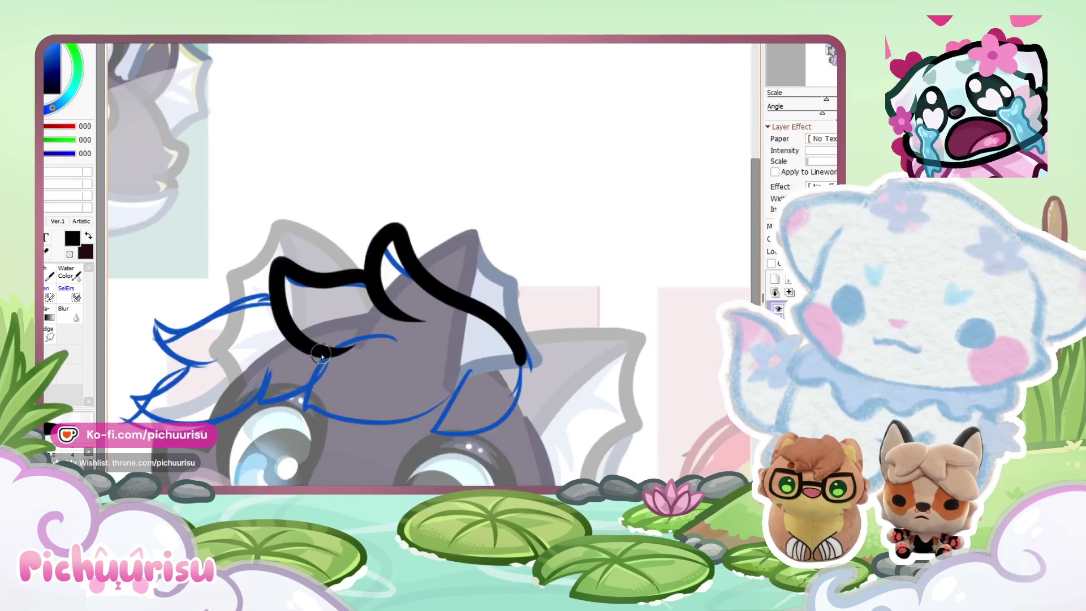
{"action": "scroll", "coordinate": [425, 331], "scroll_direction": "down", "scroll_amount": 2}
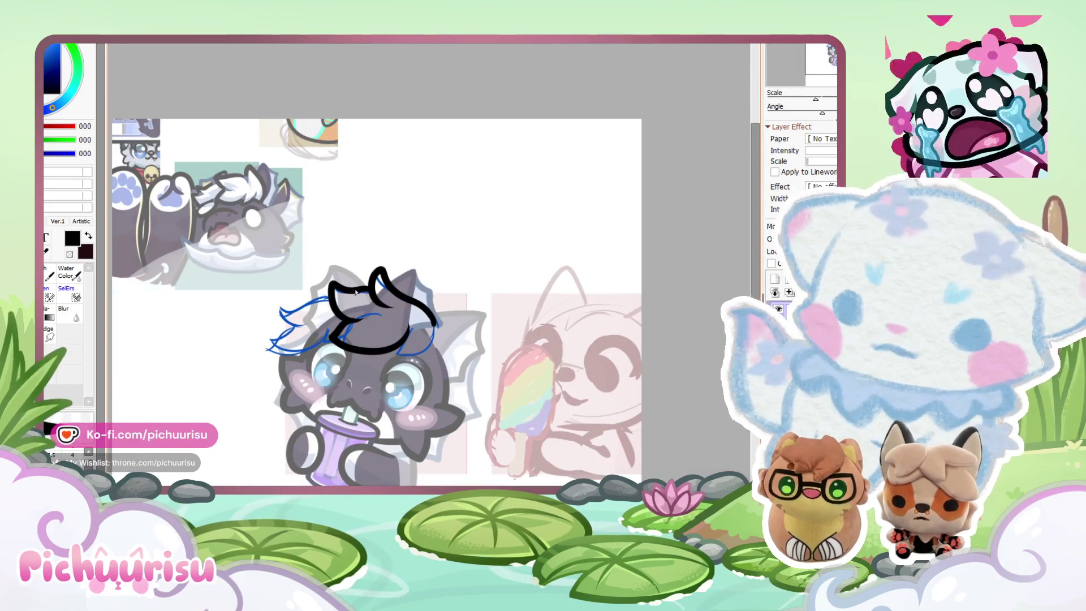
{"action": "scroll", "coordinate": [356, 292], "scroll_direction": "up", "scroll_amount": 3}
Add black outline strokes to the hair and thicken its lower outline
{"action": "left_click_drag", "start_coordinate": [368, 408], "coordinate": [526, 317]}
{"action": "scroll", "coordinate": [299, 226], "scroll_direction": "down", "scroll_amount": 3}
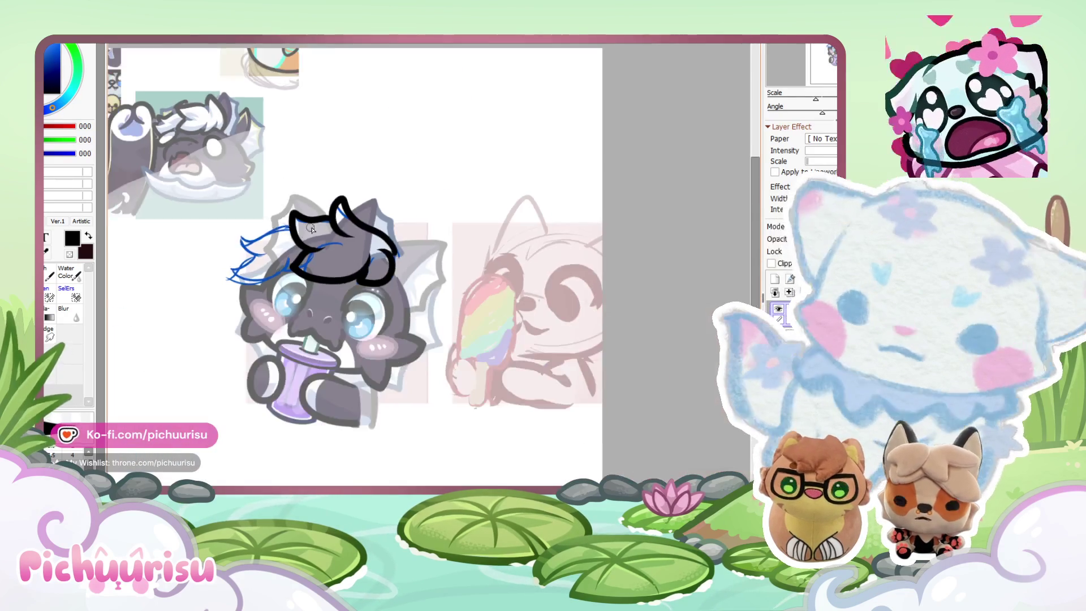
{"action": "scroll", "coordinate": [380, 244], "scroll_direction": "up", "scroll_amount": 4}
{"action": "left_click_drag", "start_coordinate": [371, 151], "coordinate": [460, 388]}
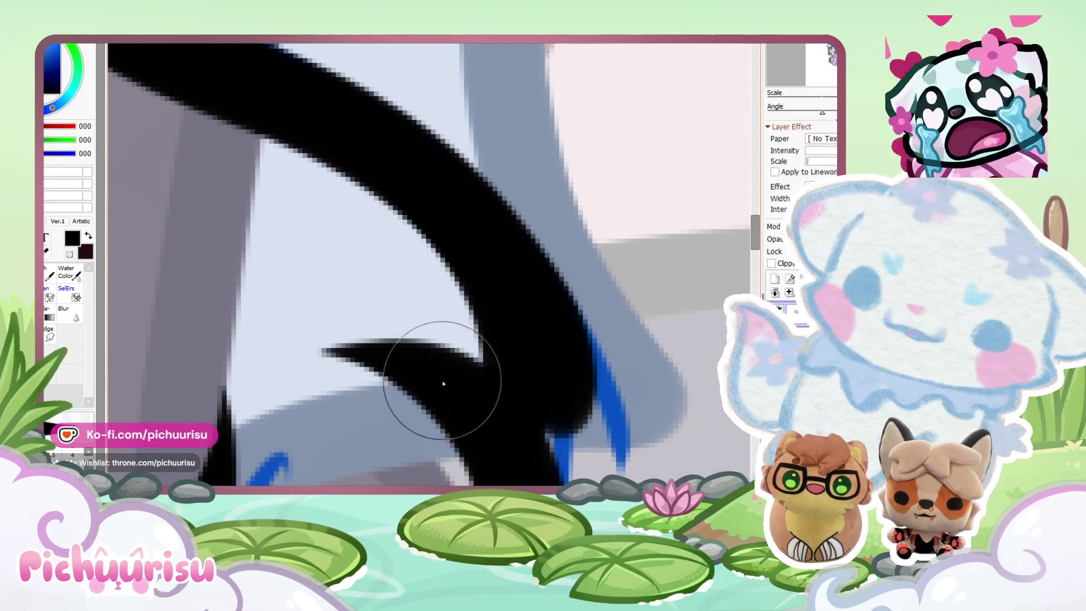
{"action": "scroll", "coordinate": [460, 388], "scroll_direction": "down", "scroll_amount": 2}
{"action": "scroll", "coordinate": [395, 315], "scroll_direction": "up", "scroll_amount": 2}
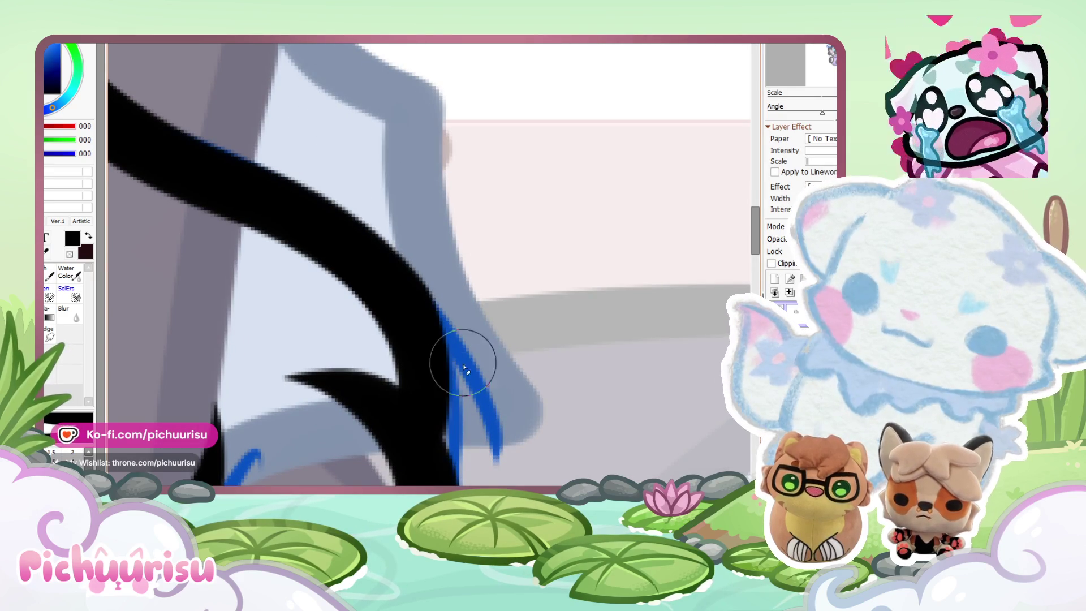
{"action": "scroll", "coordinate": [159, 188], "scroll_direction": "down", "scroll_amount": 1}
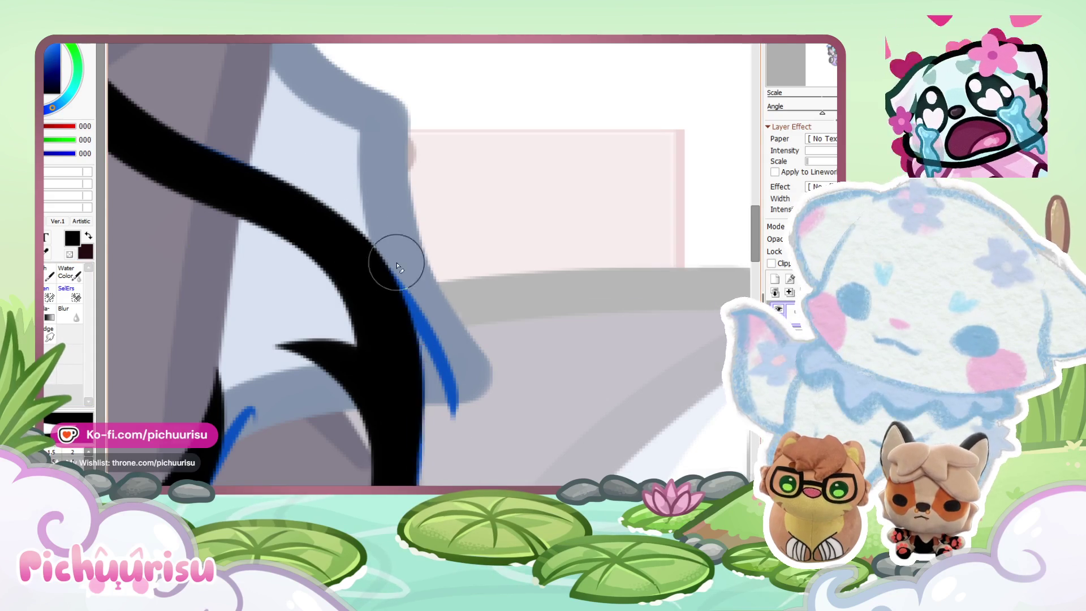
{"action": "scroll", "coordinate": [196, 313], "scroll_direction": "down", "scroll_amount": 1}
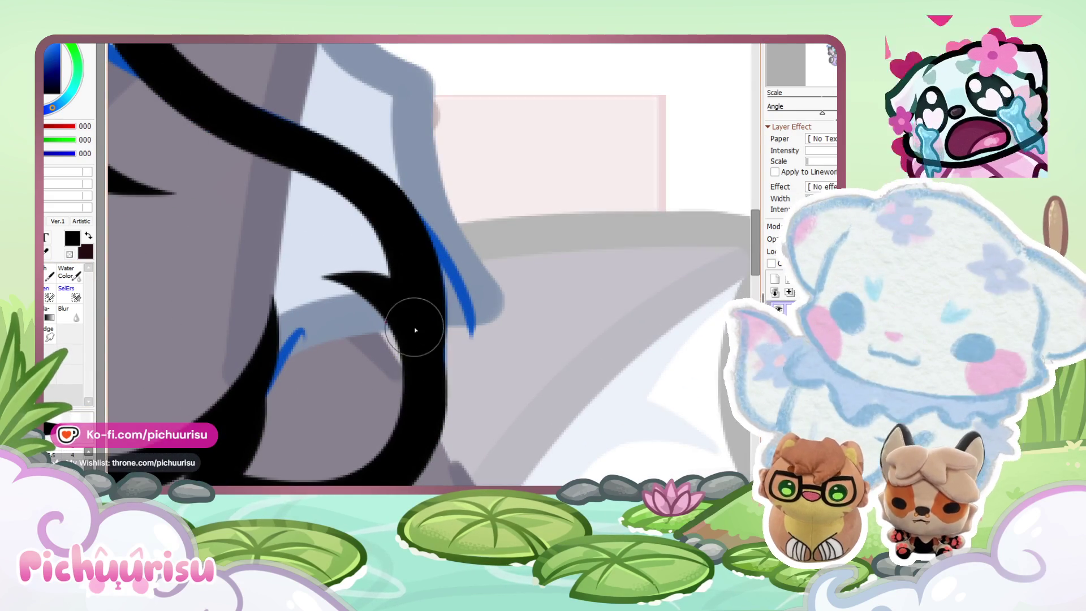
{"action": "scroll", "coordinate": [416, 334], "scroll_direction": "down", "scroll_amount": 3}
{"action": "scroll", "coordinate": [416, 334], "scroll_direction": "up", "scroll_amount": 3}
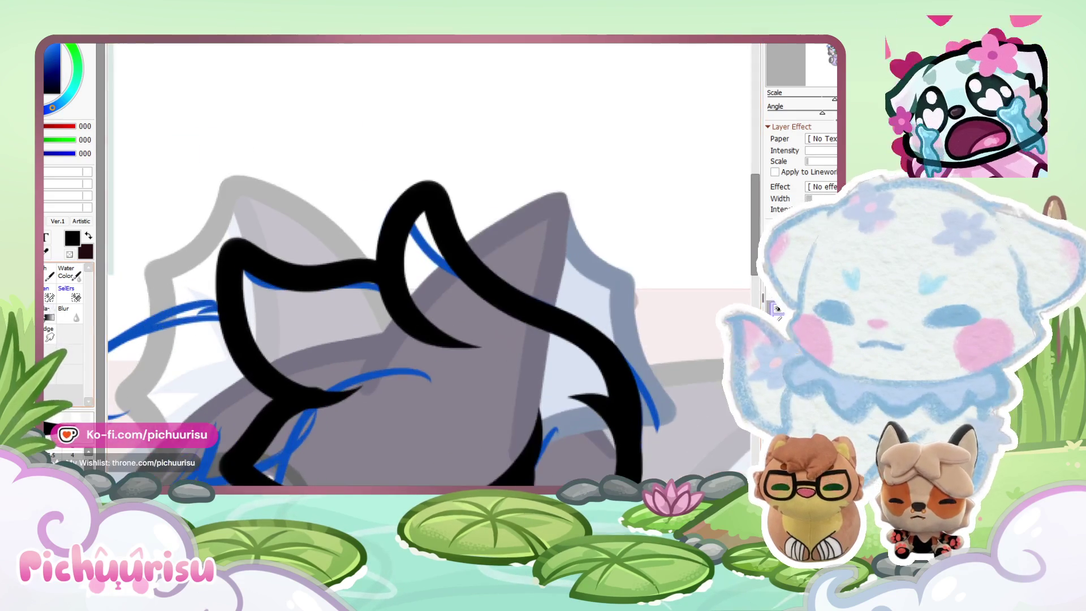
{"action": "scroll", "coordinate": [310, 383], "scroll_direction": "up", "scroll_amount": 4}
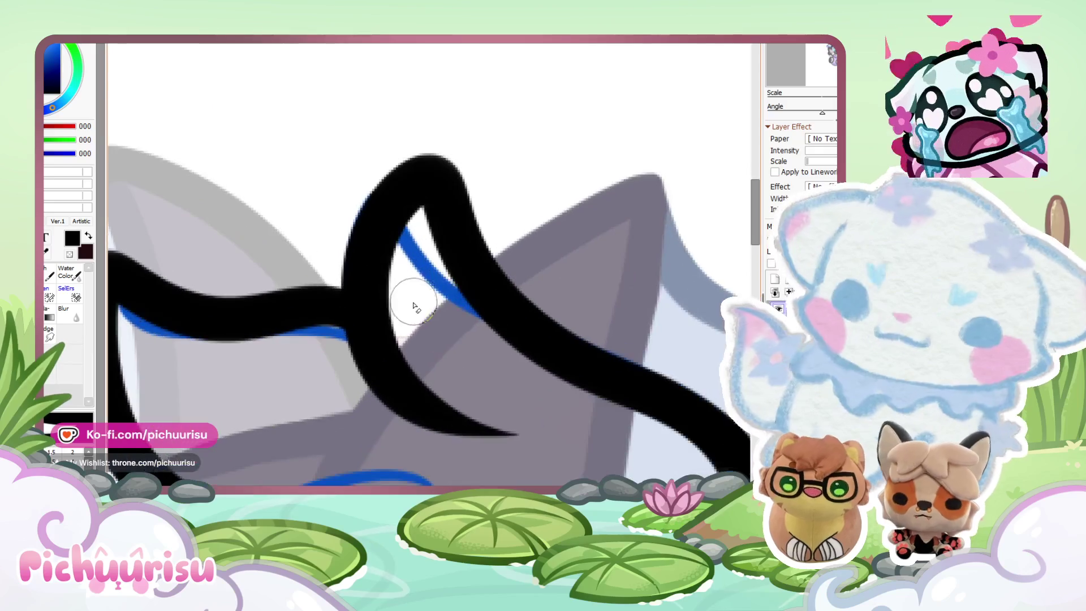
{"action": "scroll", "coordinate": [259, 376], "scroll_direction": "down", "scroll_amount": 2}
{"action": "scroll", "coordinate": [242, 375], "scroll_direction": "up", "scroll_amount": 5}
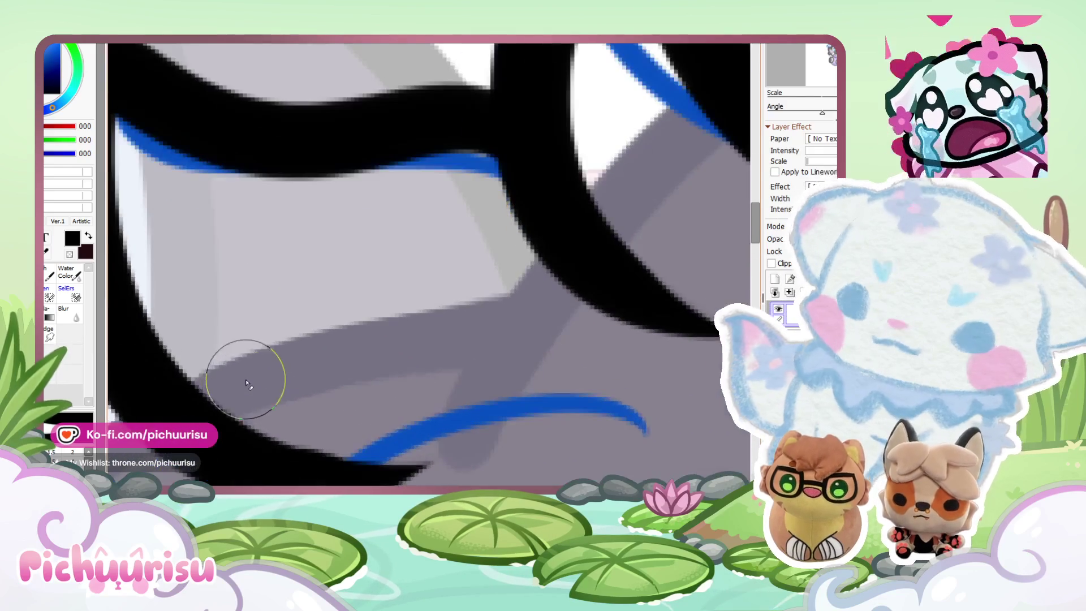
{"action": "scroll", "coordinate": [311, 401], "scroll_direction": "down", "scroll_amount": 2}
{"action": "scroll", "coordinate": [451, 417], "scroll_direction": "down", "scroll_amount": 2}
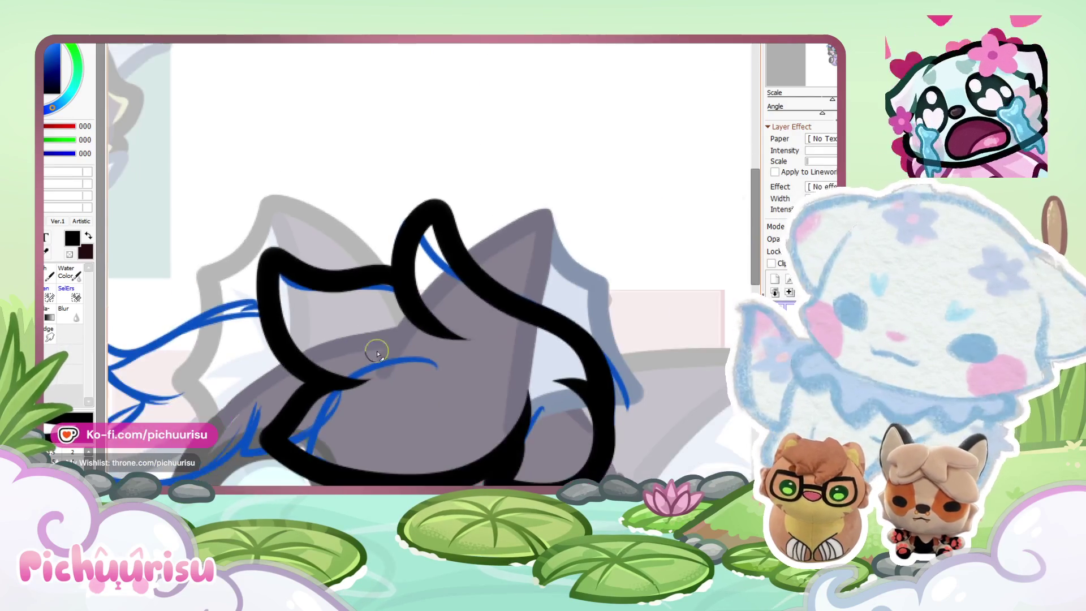
{"action": "scroll", "coordinate": [526, 466], "scroll_direction": "up", "scroll_amount": 2}
{"action": "scroll", "coordinate": [527, 467], "scroll_direction": "up", "scroll_amount": 2}
{"action": "scroll", "coordinate": [568, 372], "scroll_direction": "down", "scroll_amount": 2}
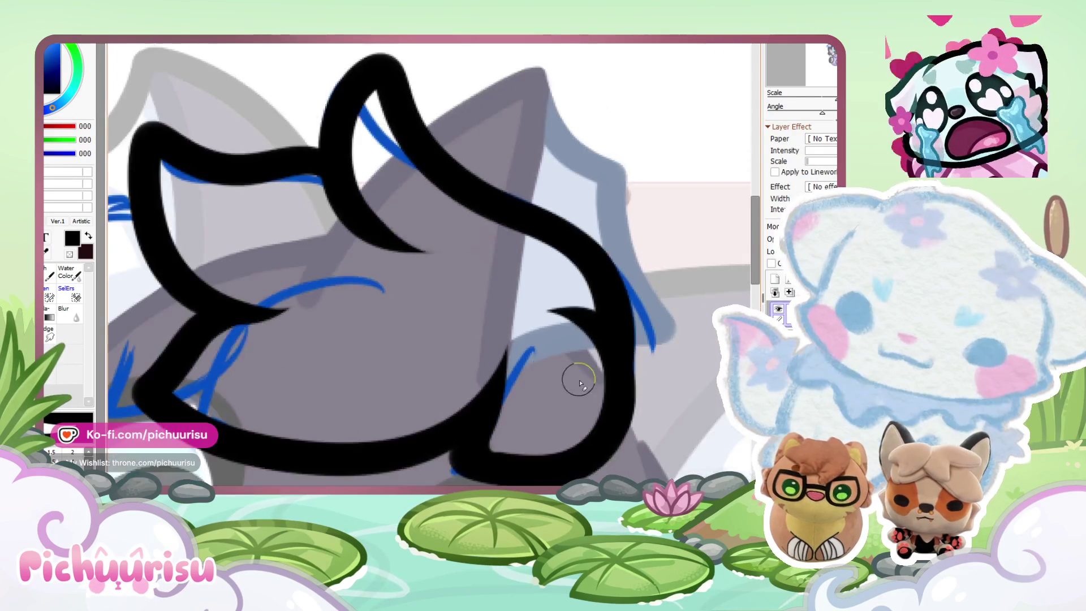
{"action": "scroll", "coordinate": [594, 386], "scroll_direction": "up", "scroll_amount": 2}
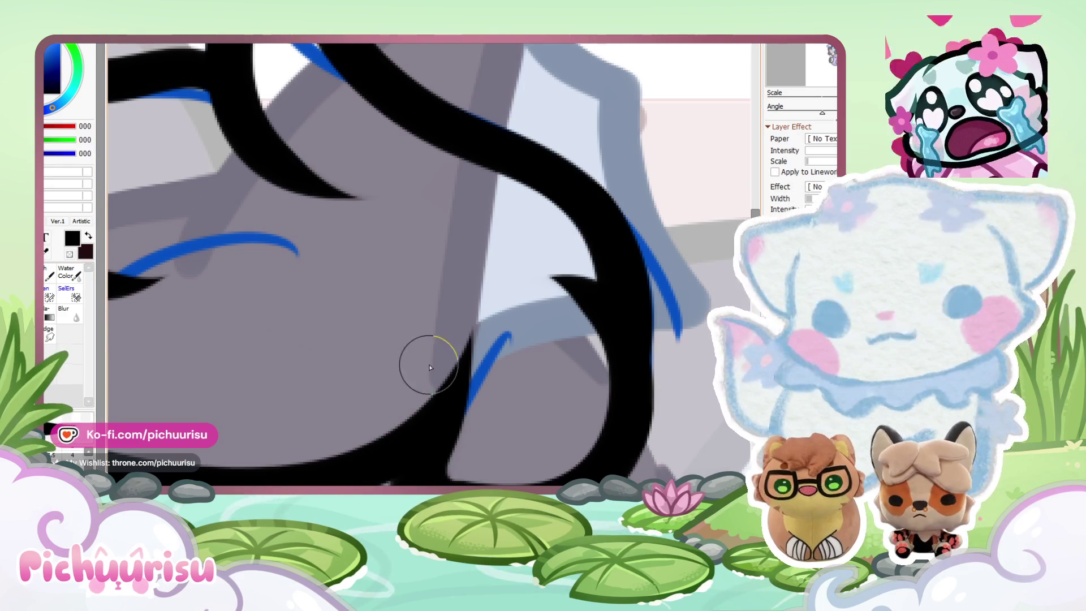
{"action": "scroll", "coordinate": [411, 377], "scroll_direction": "down", "scroll_amount": 3}
{"action": "scroll", "coordinate": [411, 377], "scroll_direction": "down", "scroll_amount": 1}
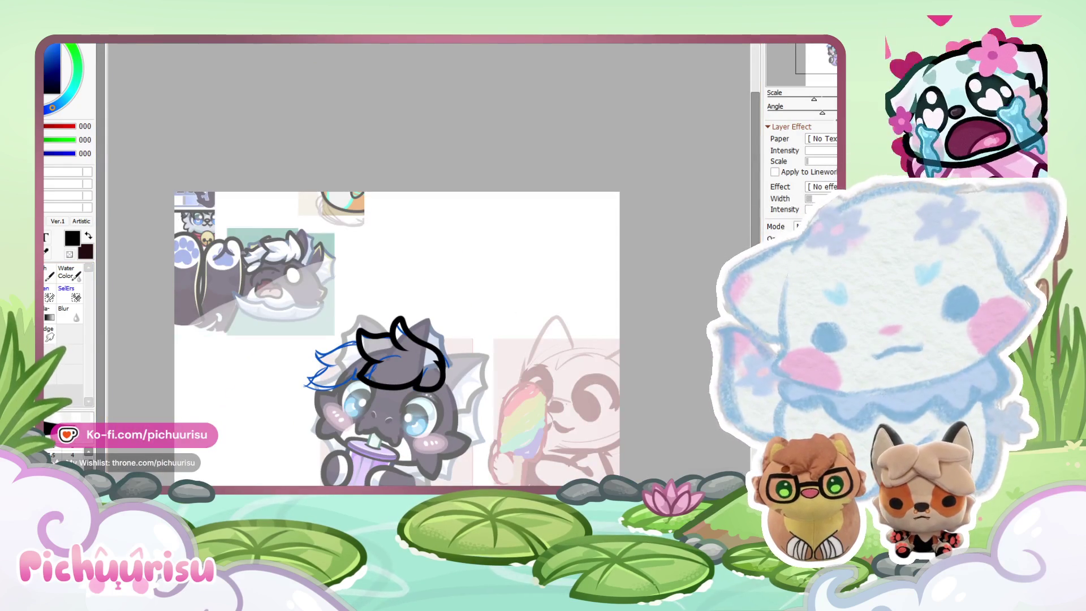
{"action": "scroll", "coordinate": [317, 351], "scroll_direction": "up", "scroll_amount": 4}
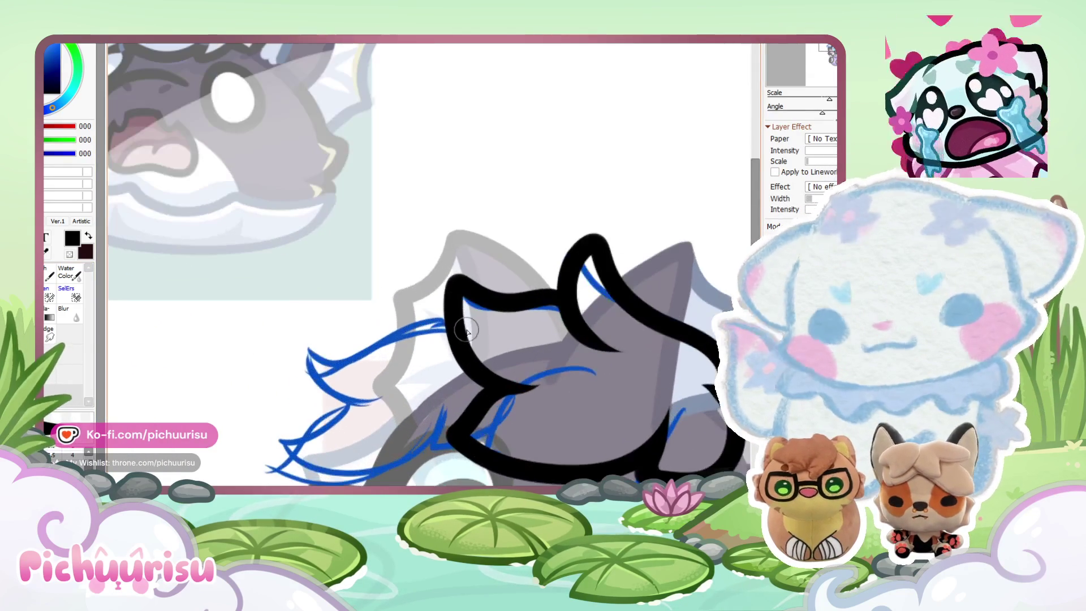
Ink the leftward hair line from the ear and outline the tuft down-left from the ear tip
{"action": "mouse_move", "coordinate": [447, 327]}
{"action": "left_mouse_down"}
{"action": "mouse_move", "coordinate": [334, 362]}
{"action": "mouse_move", "coordinate": [316, 390]}
{"action": "left_mouse_up"}
{"action": "scroll", "coordinate": [416, 335], "scroll_direction": "down", "scroll_amount": 3}
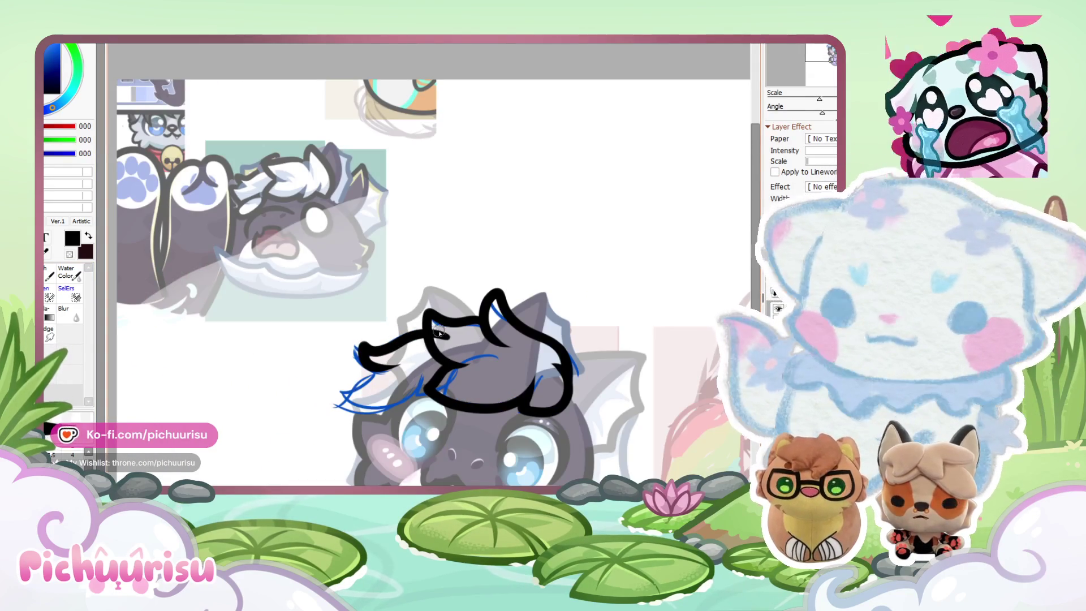
{"action": "scroll", "coordinate": [419, 354], "scroll_direction": "up", "scroll_amount": 2}
{"action": "key", "text": "ctrl+z"}
{"action": "left_click_drag", "start_coordinate": [452, 305], "coordinate": [299, 329]}
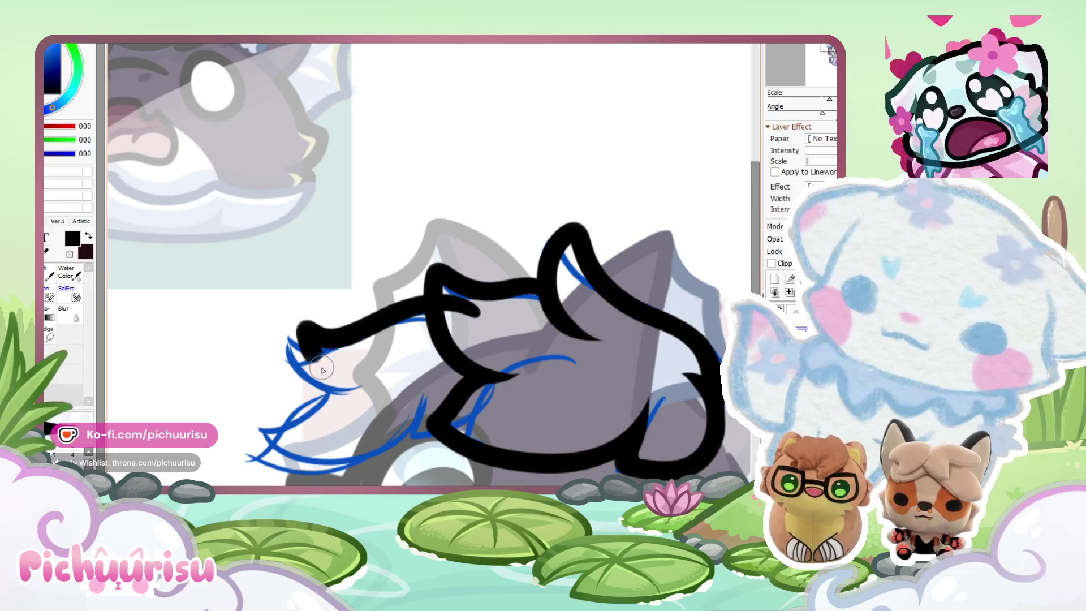
{"action": "mouse_move", "coordinate": [358, 379]}
{"action": "left_mouse_down"}
{"action": "mouse_move", "coordinate": [286, 430]}
{"action": "mouse_move", "coordinate": [419, 461]}
{"action": "mouse_move", "coordinate": [486, 396]}
{"action": "left_mouse_up"}
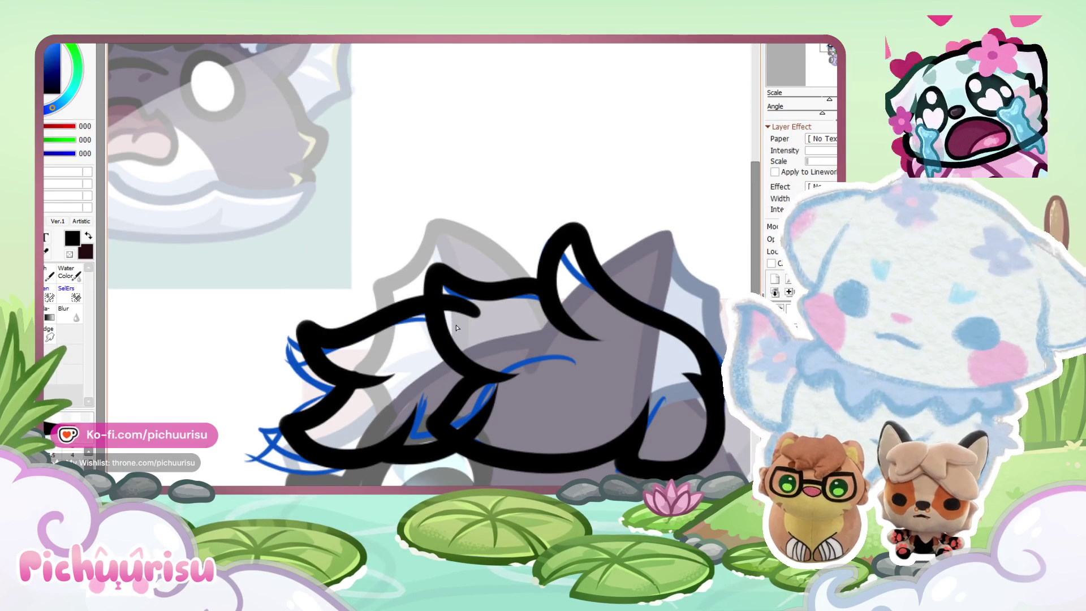
{"action": "scroll", "coordinate": [208, 296], "scroll_direction": "down", "scroll_amount": 3}
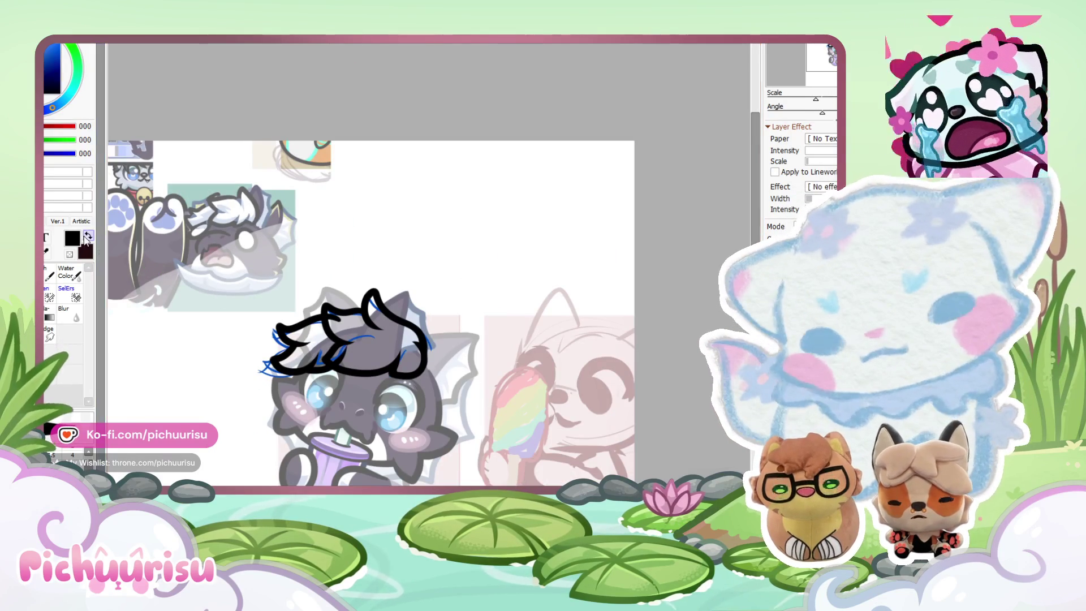
{"action": "scroll", "coordinate": [272, 362], "scroll_direction": "up", "scroll_amount": 6}
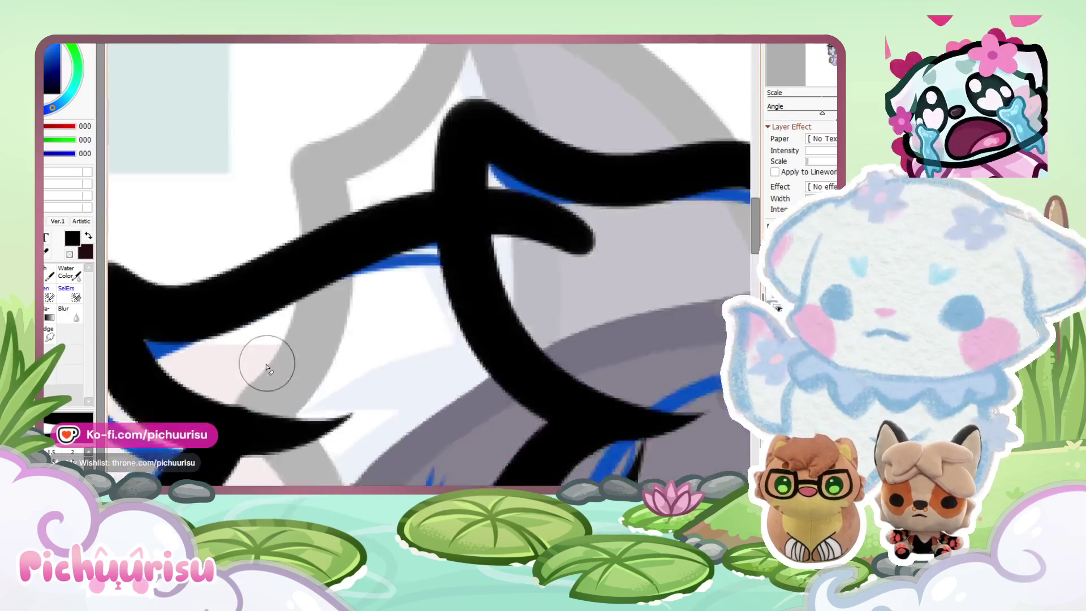
{"action": "scroll", "coordinate": [397, 379], "scroll_direction": "down", "scroll_amount": 3}
{"action": "scroll", "coordinate": [390, 311], "scroll_direction": "up", "scroll_amount": 2}
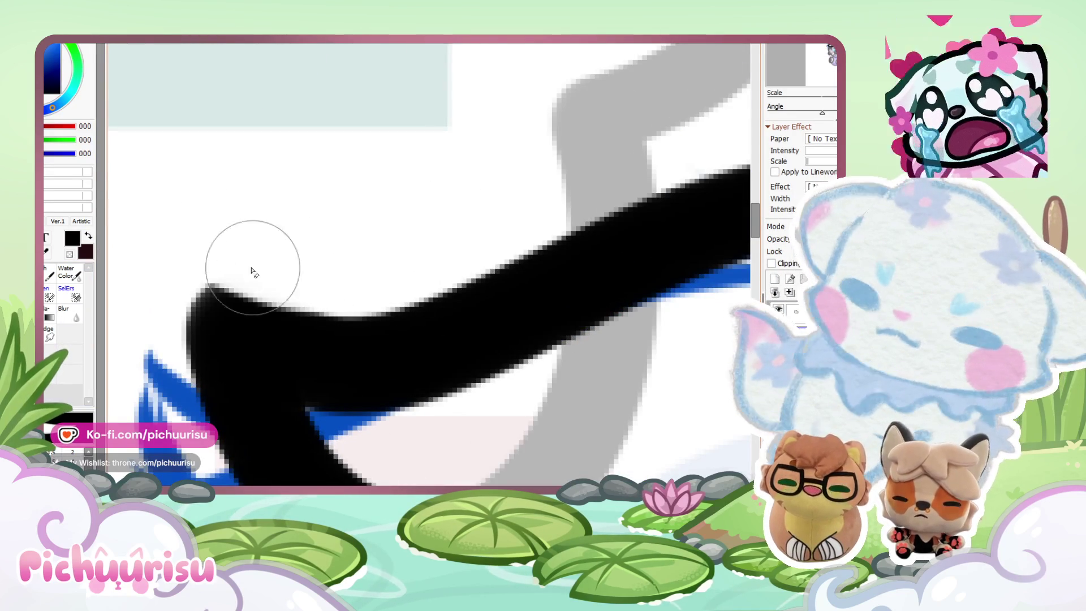
{"action": "scroll", "coordinate": [170, 292], "scroll_direction": "down", "scroll_amount": 1}
{"action": "scroll", "coordinate": [170, 292], "scroll_direction": "down", "scroll_amount": 4}
{"action": "scroll", "coordinate": [246, 347], "scroll_direction": "up", "scroll_amount": 3}
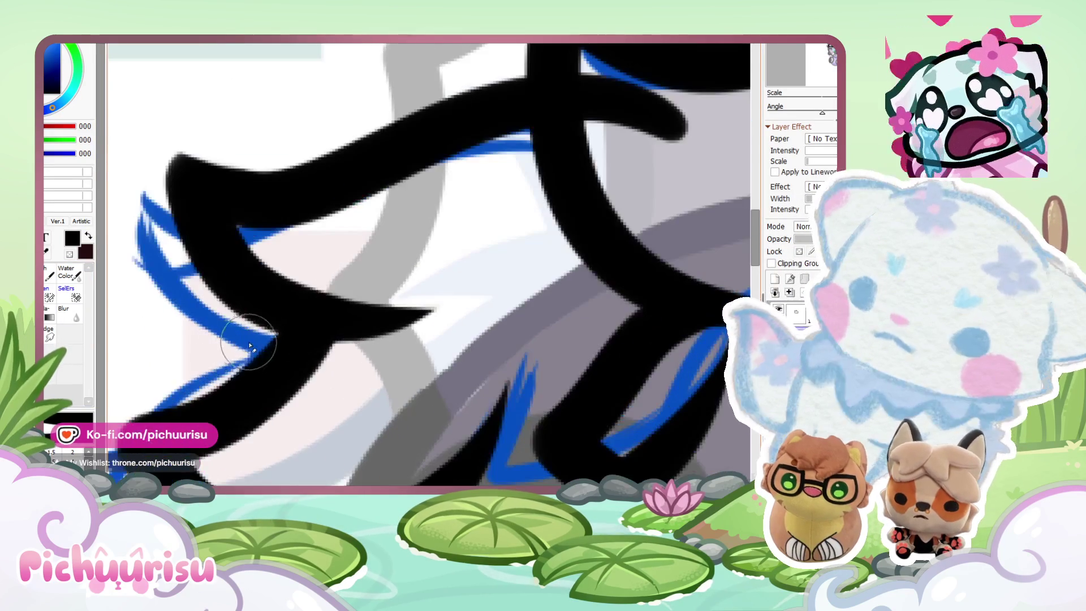
{"action": "scroll", "coordinate": [164, 363], "scroll_direction": "down", "scroll_amount": 3}
{"action": "scroll", "coordinate": [164, 362], "scroll_direction": "up", "scroll_amount": 3}
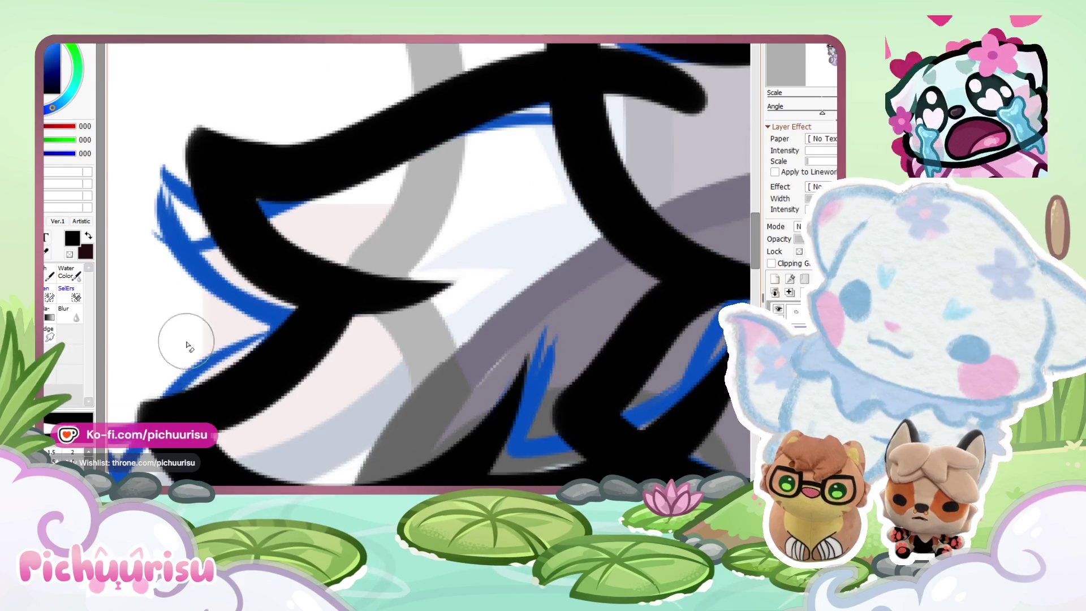
{"action": "scroll", "coordinate": [166, 362], "scroll_direction": "down", "scroll_amount": 1}
{"action": "scroll", "coordinate": [167, 372], "scroll_direction": "up", "scroll_amount": 1}
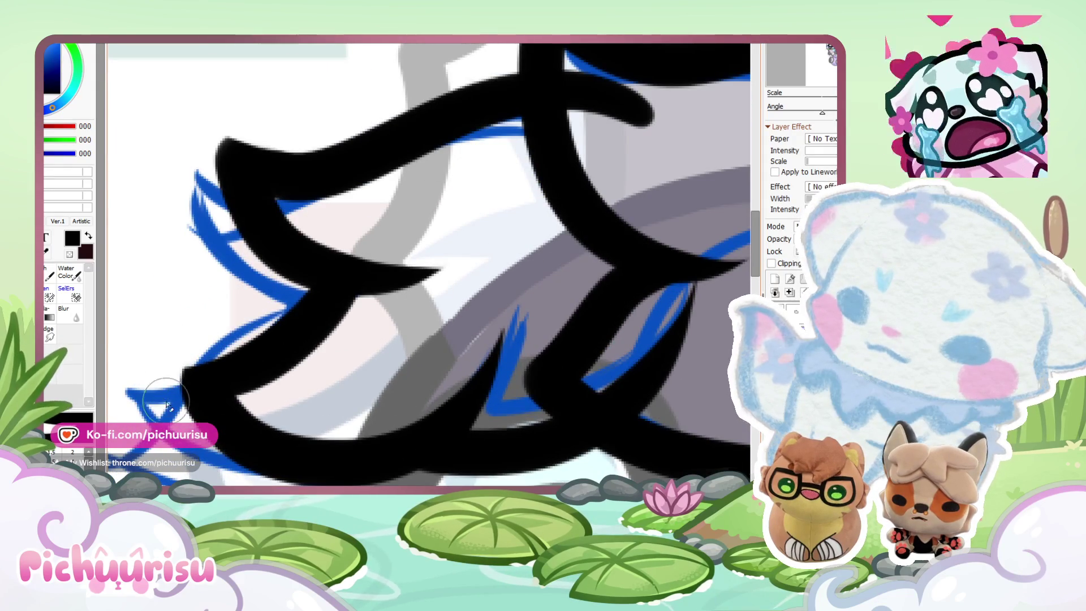
{"action": "scroll", "coordinate": [170, 374], "scroll_direction": "up", "scroll_amount": 1}
{"action": "scroll", "coordinate": [187, 339], "scroll_direction": "down", "scroll_amount": 4}
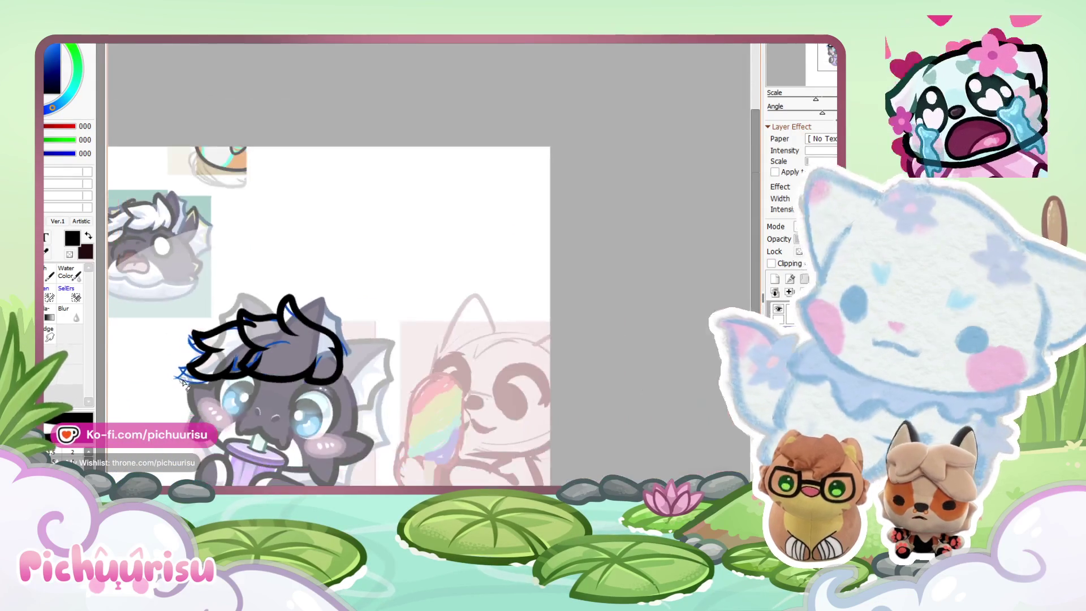
{"action": "scroll", "coordinate": [183, 383], "scroll_direction": "down", "scroll_amount": 1}
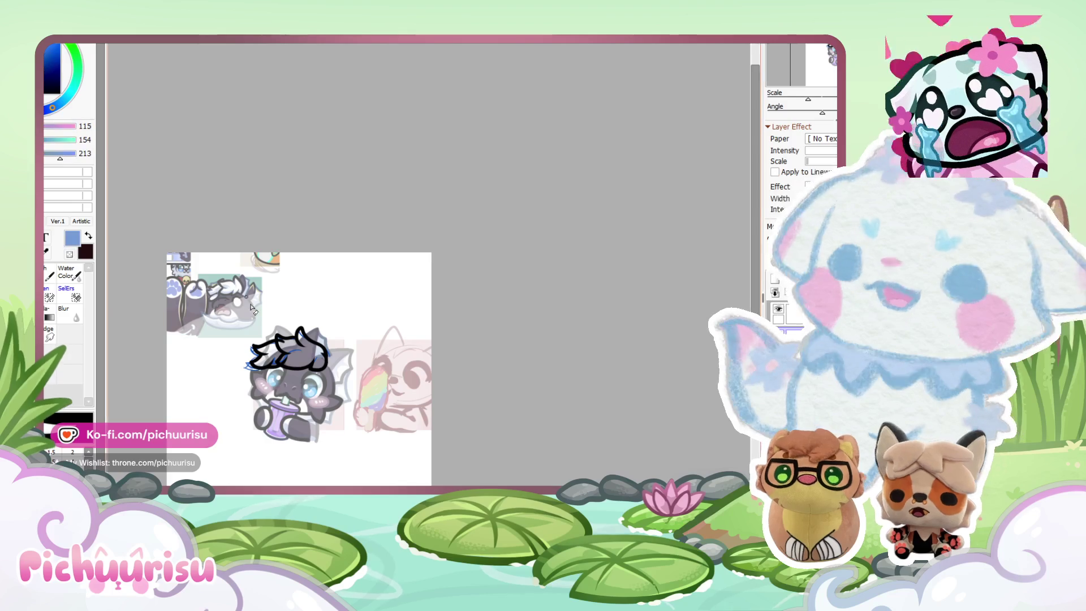
Paint light blue across the inked hair tuft until no grey remains, checking the fill zoomed out
{"action": "scroll", "coordinate": [305, 332], "scroll_direction": "up", "scroll_amount": 2}
{"action": "left_click", "coordinate": [305, 332], "text": "alt"}
{"action": "scroll", "coordinate": [305, 331], "scroll_direction": "up", "scroll_amount": 1}
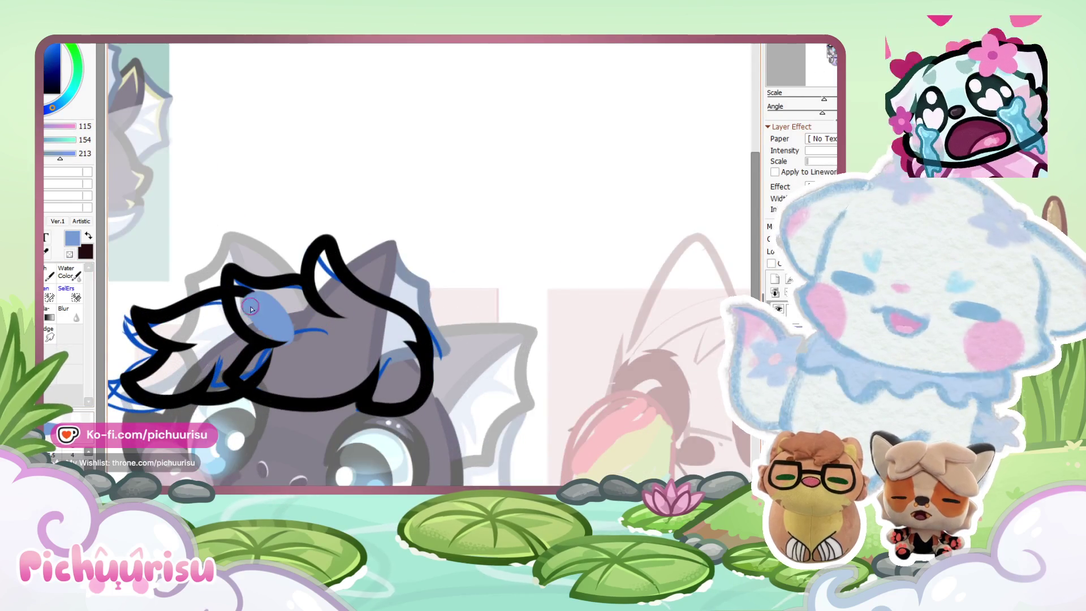
{"action": "scroll", "coordinate": [256, 315], "scroll_direction": "up", "scroll_amount": 1}
{"action": "left_click_drag", "start_coordinate": [350, 240], "coordinate": [368, 294]}
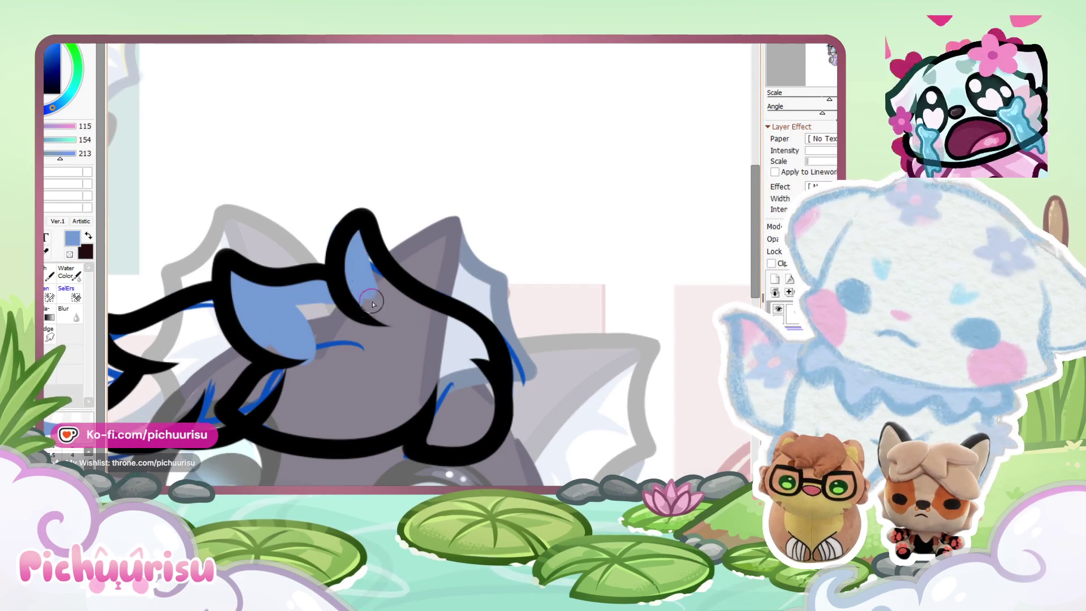
{"action": "left_click_drag", "start_coordinate": [280, 370], "coordinate": [251, 410]}
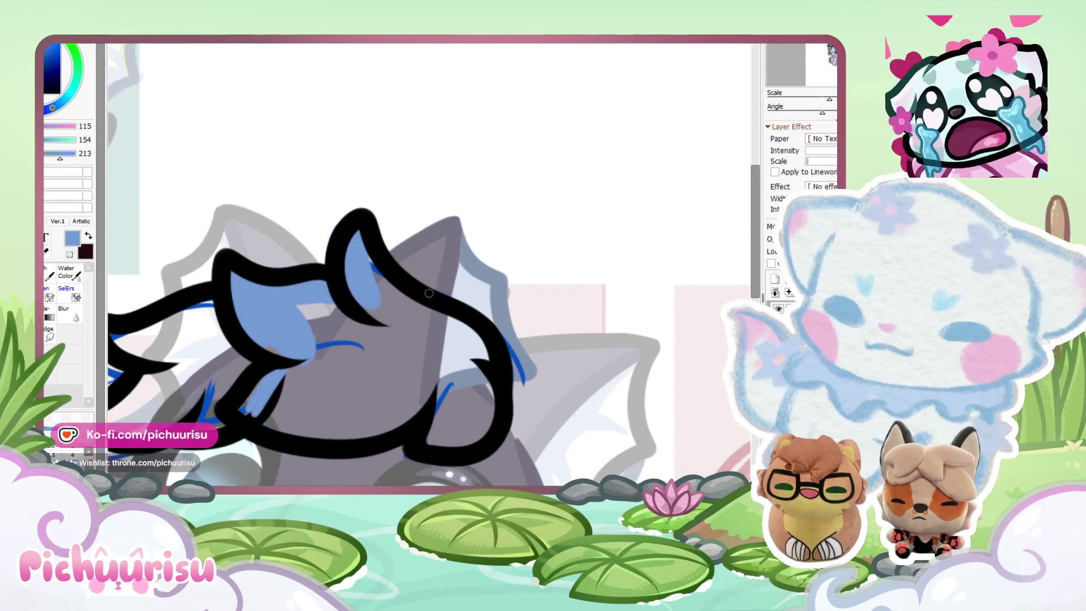
{"action": "mouse_move", "coordinate": [340, 309]}
{"action": "left_mouse_down"}
{"action": "mouse_move", "coordinate": [298, 316]}
{"action": "mouse_move", "coordinate": [257, 411]}
{"action": "mouse_move", "coordinate": [303, 352]}
{"action": "mouse_move", "coordinate": [290, 304]}
{"action": "mouse_move", "coordinate": [359, 271]}
{"action": "mouse_move", "coordinate": [459, 336]}
{"action": "mouse_move", "coordinate": [469, 430]}
{"action": "mouse_move", "coordinate": [430, 390]}
{"action": "mouse_move", "coordinate": [407, 385]}
{"action": "mouse_move", "coordinate": [363, 299]}
{"action": "left_mouse_up"}
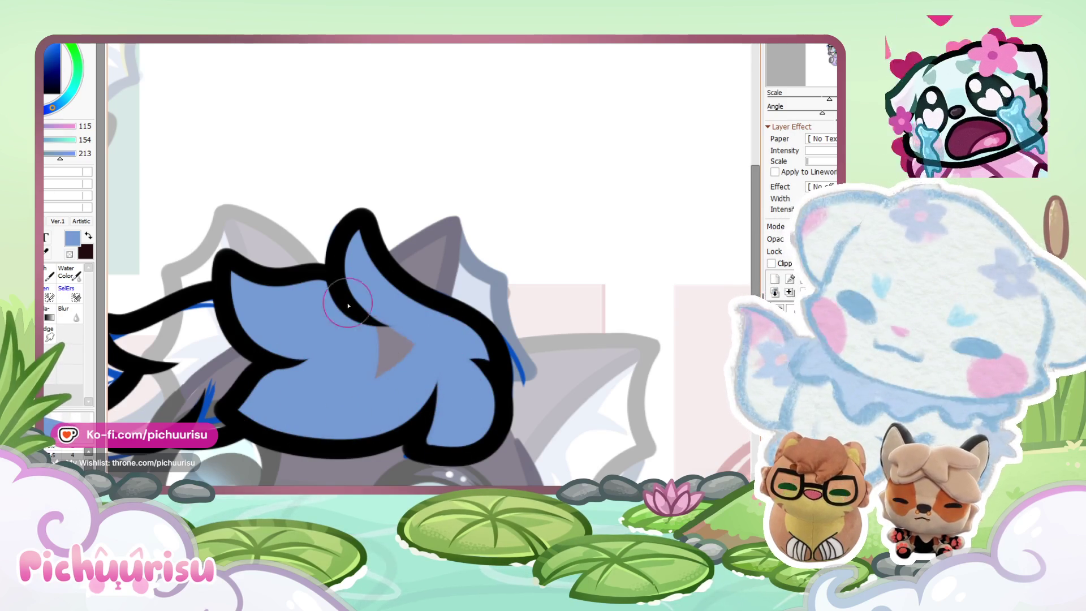
{"action": "key", "text": "ctrl+minus"}
{"action": "key", "text": "ctrl+minus"}
{"action": "key", "text": "ctrl+minus"}
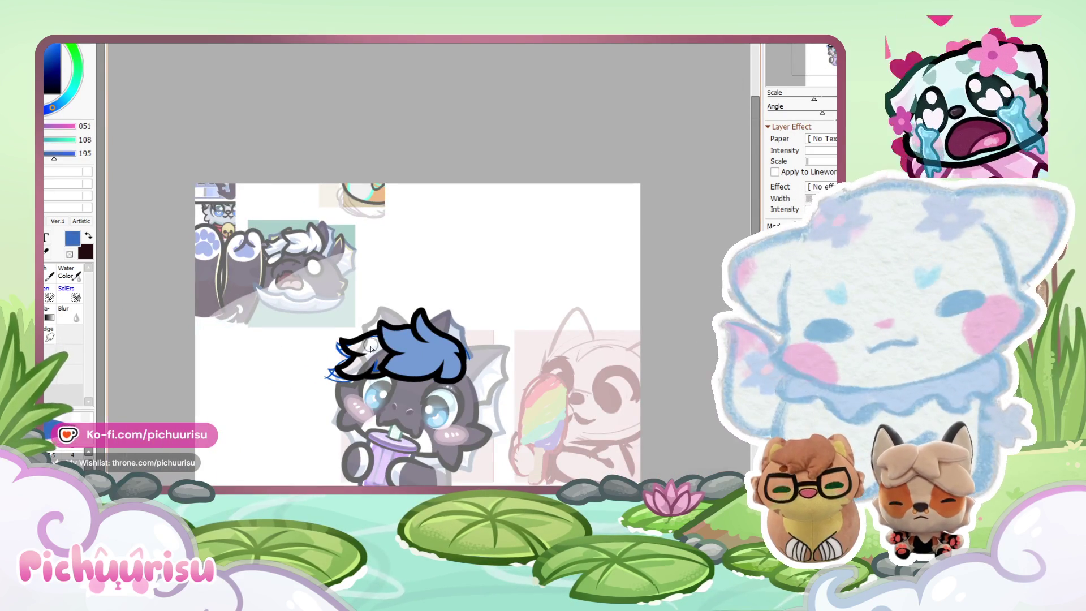
{"action": "scroll", "coordinate": [375, 339], "scroll_direction": "up", "scroll_amount": 3}
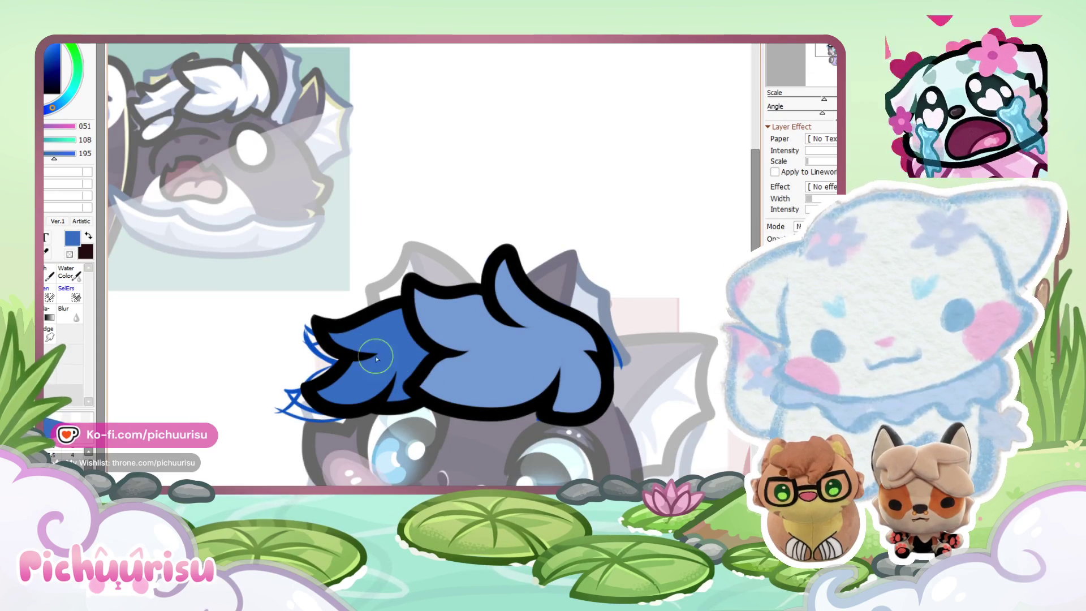
{"action": "key", "text": "ctrl+plus"}
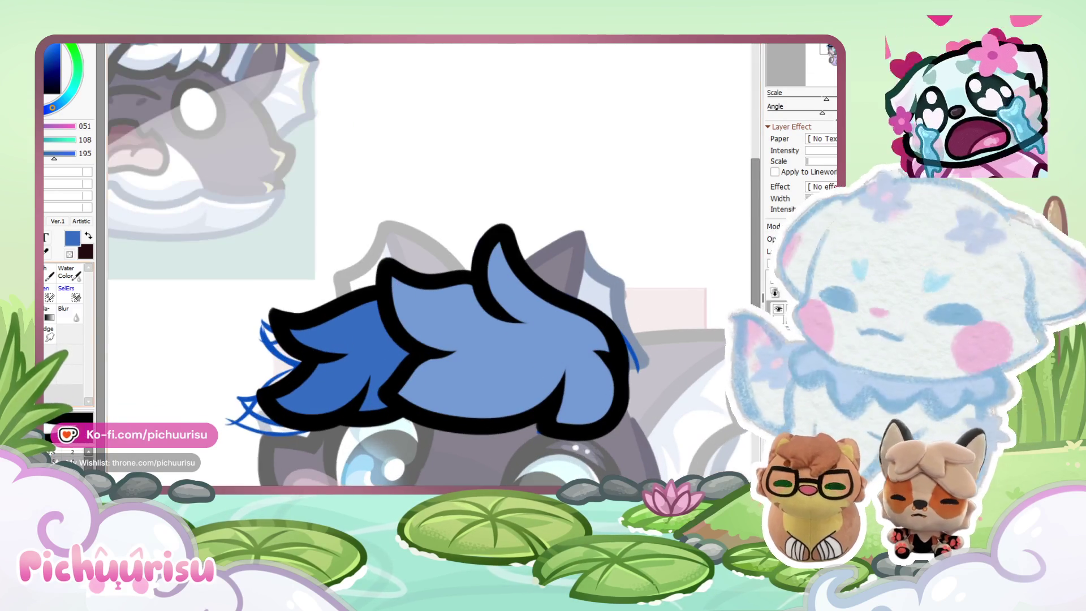
{"action": "scroll", "coordinate": [292, 370], "scroll_direction": "up", "scroll_amount": 2}
{"action": "scroll", "coordinate": [277, 357], "scroll_direction": "up", "scroll_amount": 3}
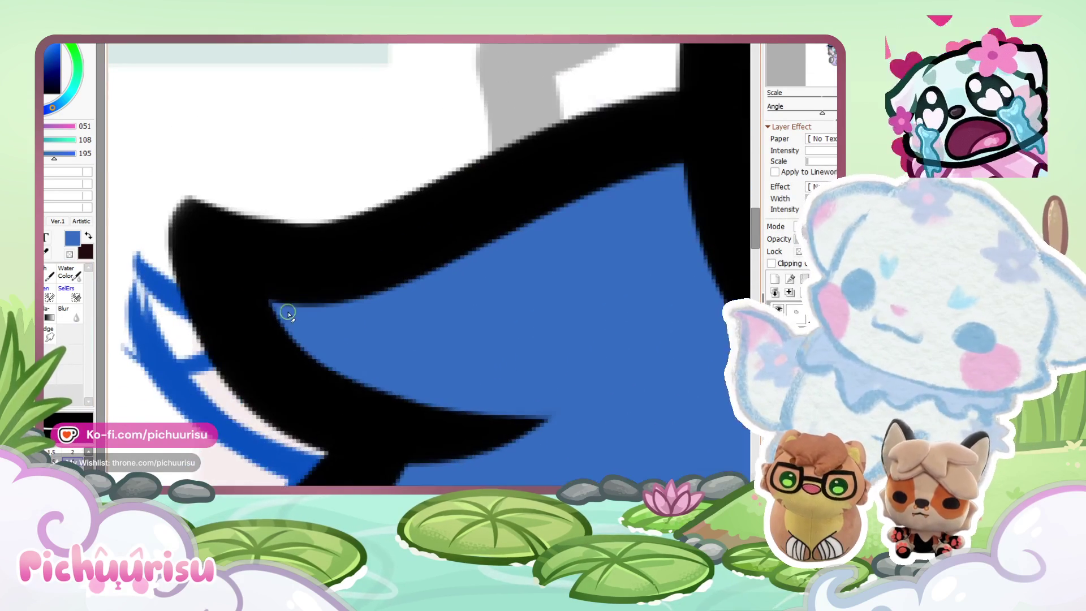
{"action": "scroll", "coordinate": [358, 351], "scroll_direction": "down", "scroll_amount": 5}
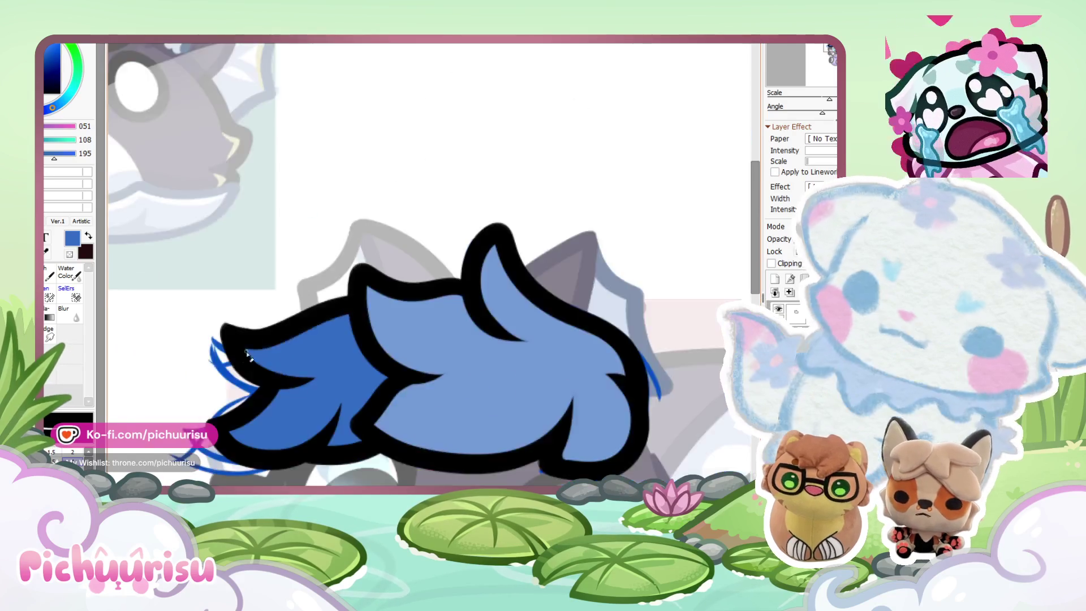
{"action": "scroll", "coordinate": [292, 282], "scroll_direction": "down", "scroll_amount": 1}
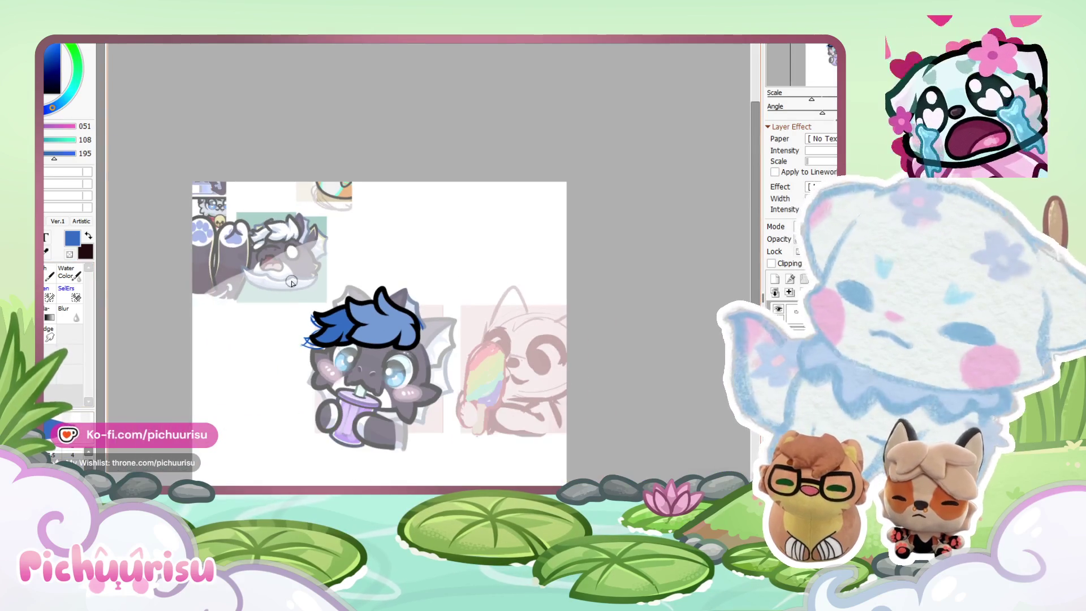
{"action": "scroll", "coordinate": [411, 425], "scroll_direction": "up", "scroll_amount": 3}
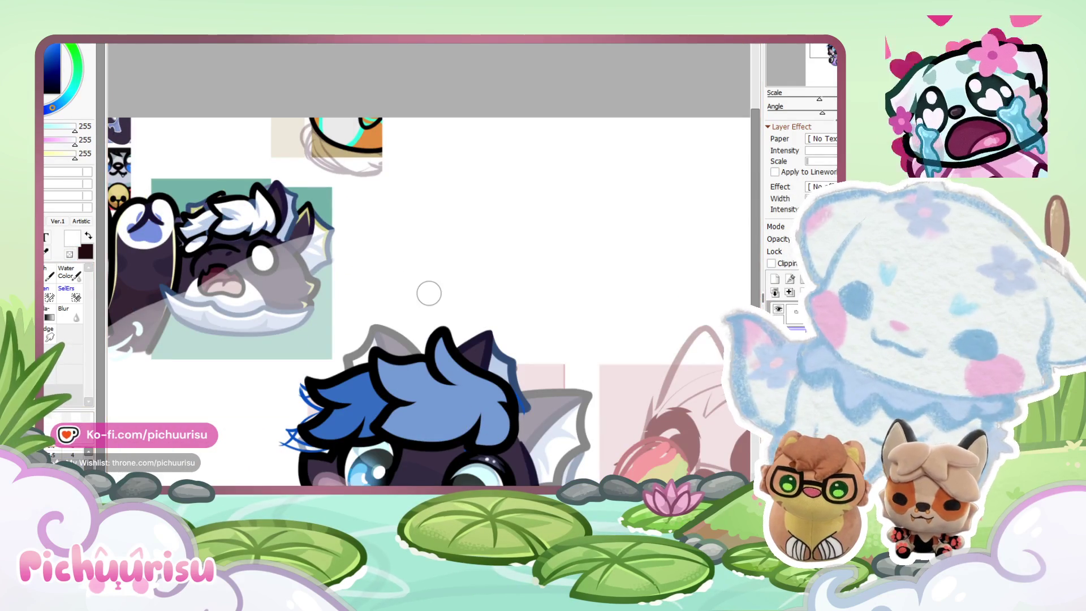
With a much larger brush, paint the blue hair white and shade it with pale blue
{"action": "left_click_drag", "start_coordinate": [429, 293], "coordinate": [744, 241]}
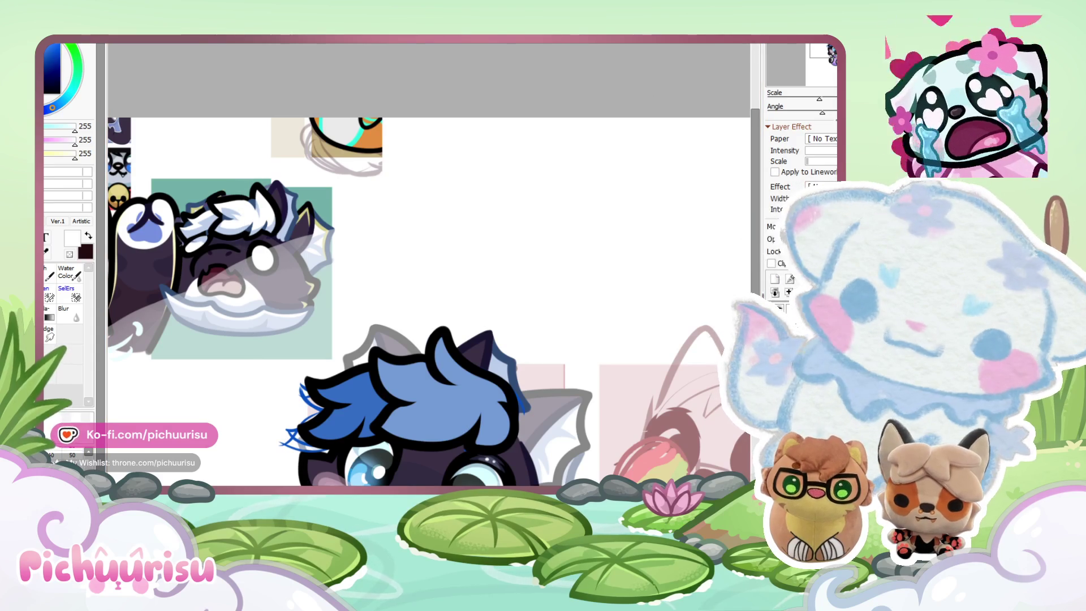
{"action": "left_click", "coordinate": [676, 306]}
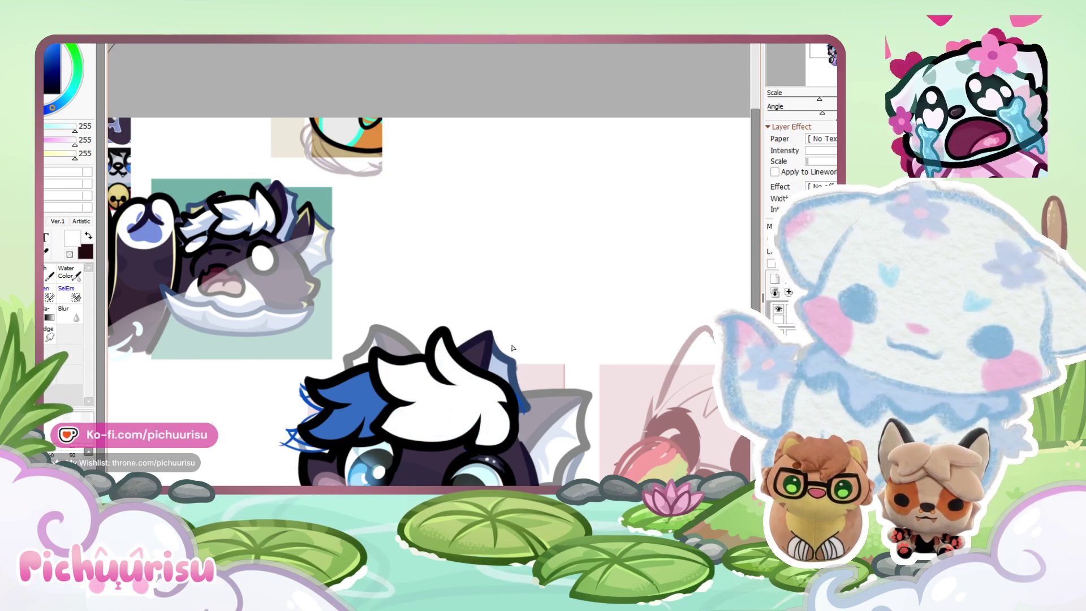
{"action": "scroll", "coordinate": [226, 238], "scroll_direction": "up", "scroll_amount": 2}
{"action": "left_click", "coordinate": [203, 225], "text": "alt"}
{"action": "scroll", "coordinate": [270, 283], "scroll_direction": "down", "scroll_amount": 3}
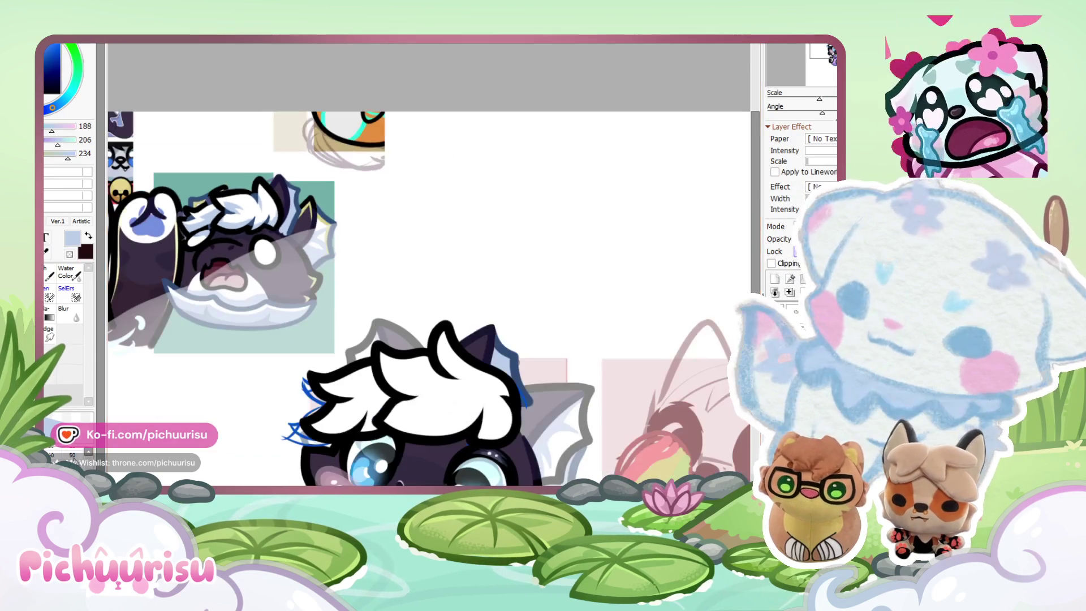
{"action": "scroll", "coordinate": [369, 393], "scroll_direction": "up", "scroll_amount": 3}
{"action": "mouse_move", "coordinate": [369, 393]}
{"action": "left_mouse_down"}
{"action": "mouse_move", "coordinate": [317, 418]}
{"action": "mouse_move", "coordinate": [345, 447]}
{"action": "left_mouse_up"}
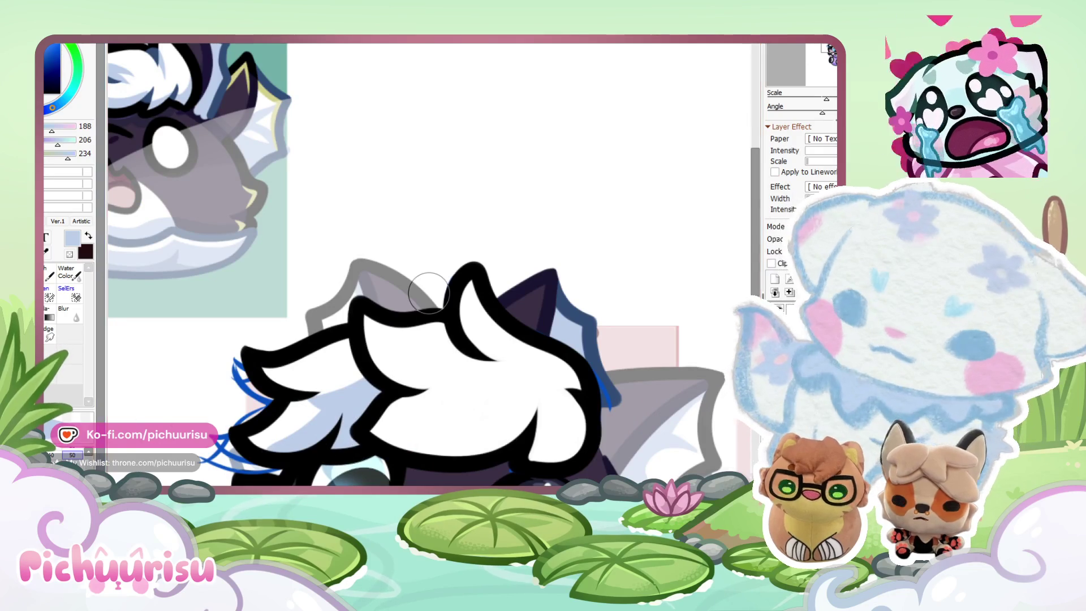
Shade the lower white hair with sampled pale blue (188,206,234) using a bigger brush
{"action": "scroll", "coordinate": [285, 417], "scroll_direction": "up", "scroll_amount": 1}
{"action": "left_click", "coordinate": [255, 339], "text": "alt"}
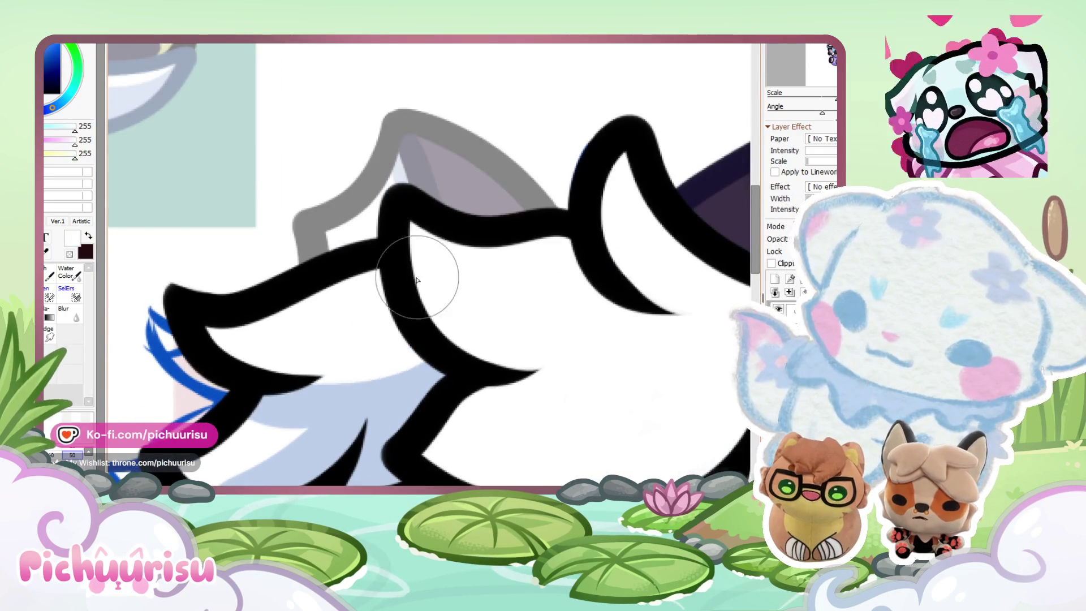
{"action": "scroll", "coordinate": [425, 271], "scroll_direction": "down", "scroll_amount": 5}
{"action": "scroll", "coordinate": [271, 349], "scroll_direction": "up", "scroll_amount": 6}
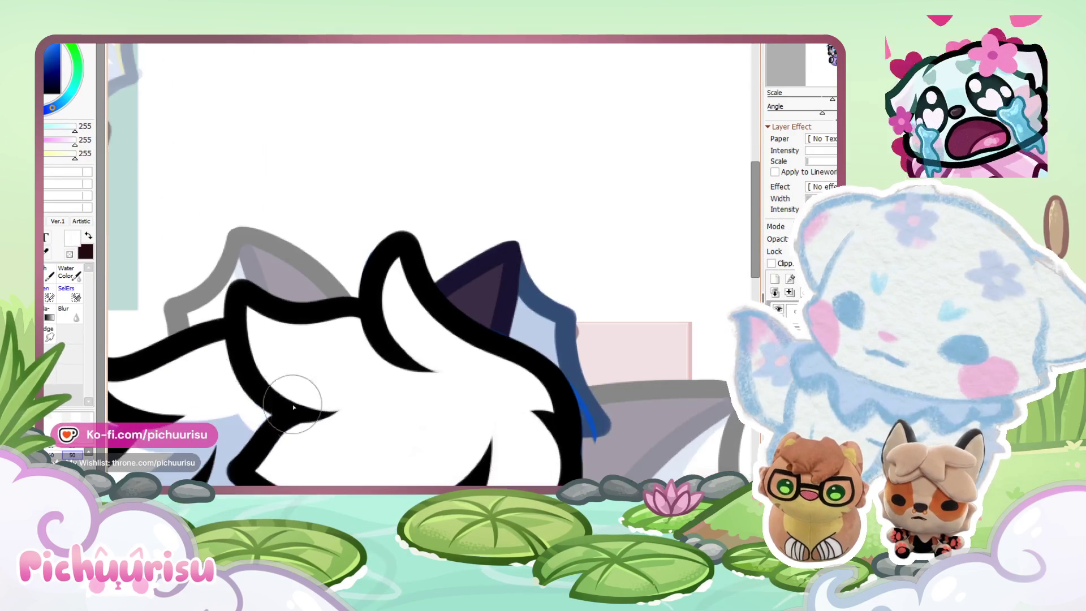
{"action": "key", "text": "bracketright"}
{"action": "key", "text": "bracketright"}
{"action": "key", "text": "bracketright"}
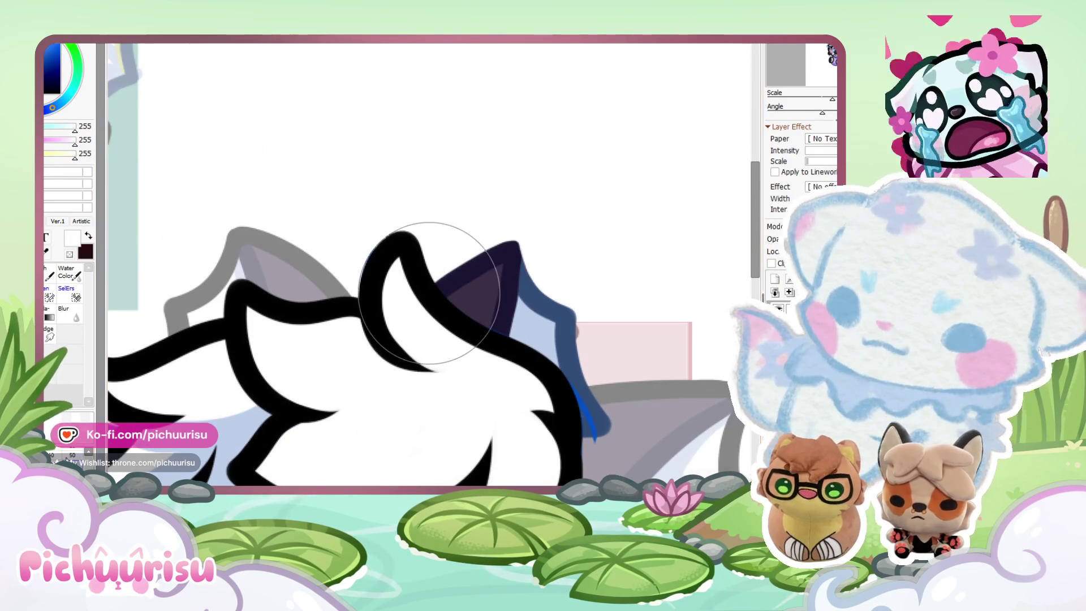
{"action": "left_click", "coordinate": [247, 421], "text": "alt"}
{"action": "scroll", "coordinate": [236, 377], "scroll_direction": "down", "scroll_amount": 5}
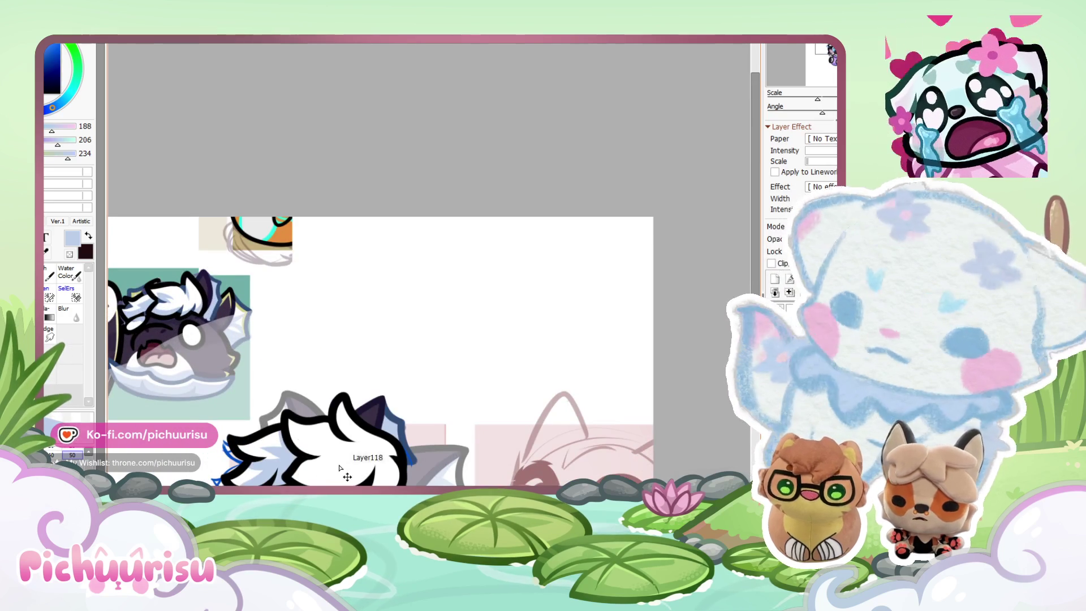
{"action": "scroll", "coordinate": [306, 428], "scroll_direction": "up", "scroll_amount": 3}
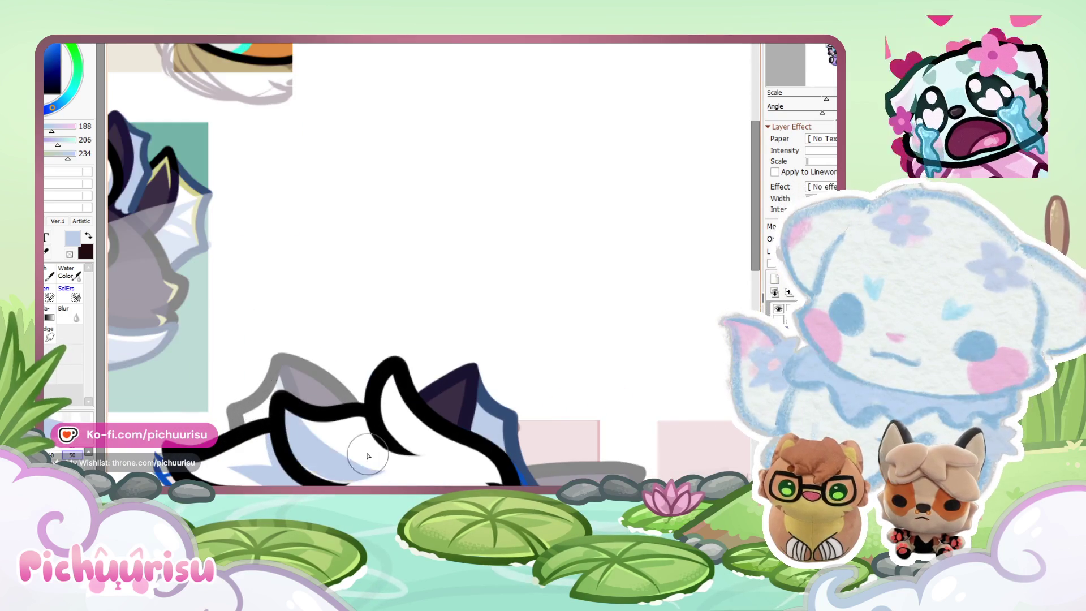
{"action": "scroll", "coordinate": [286, 419], "scroll_direction": "down", "scroll_amount": 3}
{"action": "scroll", "coordinate": [338, 430], "scroll_direction": "up", "scroll_amount": 2}
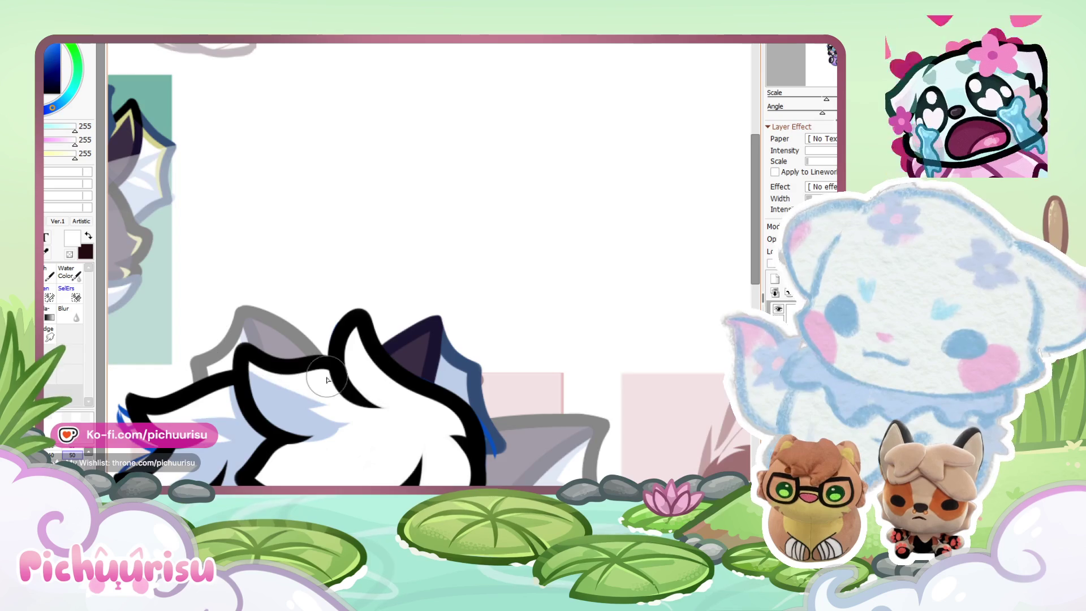
{"action": "scroll", "coordinate": [337, 378], "scroll_direction": "up", "scroll_amount": 1}
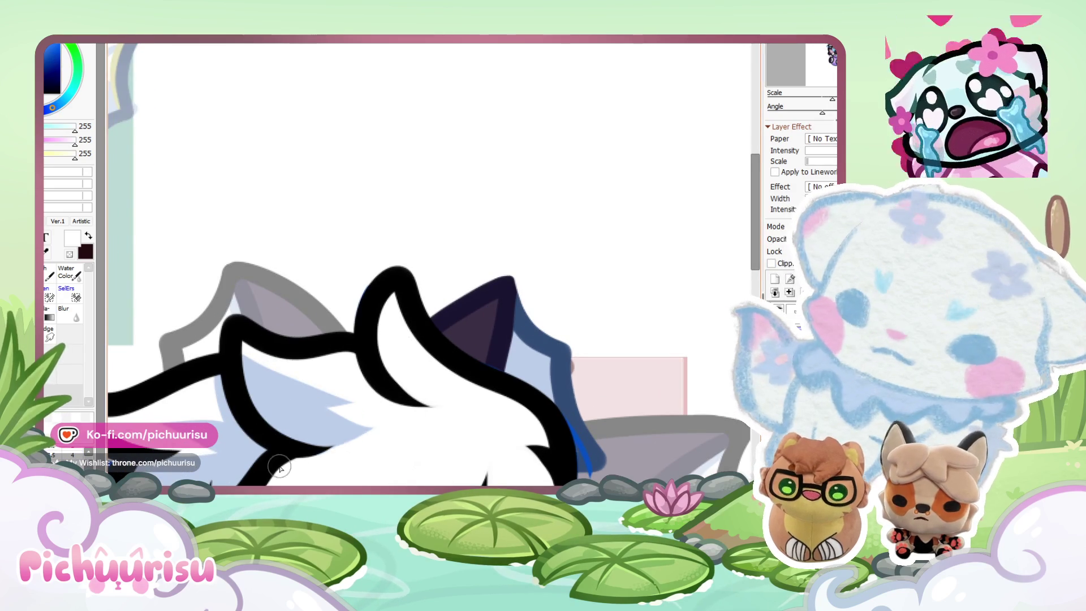
{"action": "scroll", "coordinate": [292, 468], "scroll_direction": "down", "scroll_amount": 5}
{"action": "scroll", "coordinate": [206, 438], "scroll_direction": "up", "scroll_amount": 4}
{"action": "right_click", "coordinate": [207, 438]}
{"action": "mouse_move", "coordinate": [214, 461]}
{"action": "left_mouse_down"}
{"action": "mouse_move", "coordinate": [381, 429]}
{"action": "mouse_move", "coordinate": [383, 470]}
{"action": "left_mouse_up"}
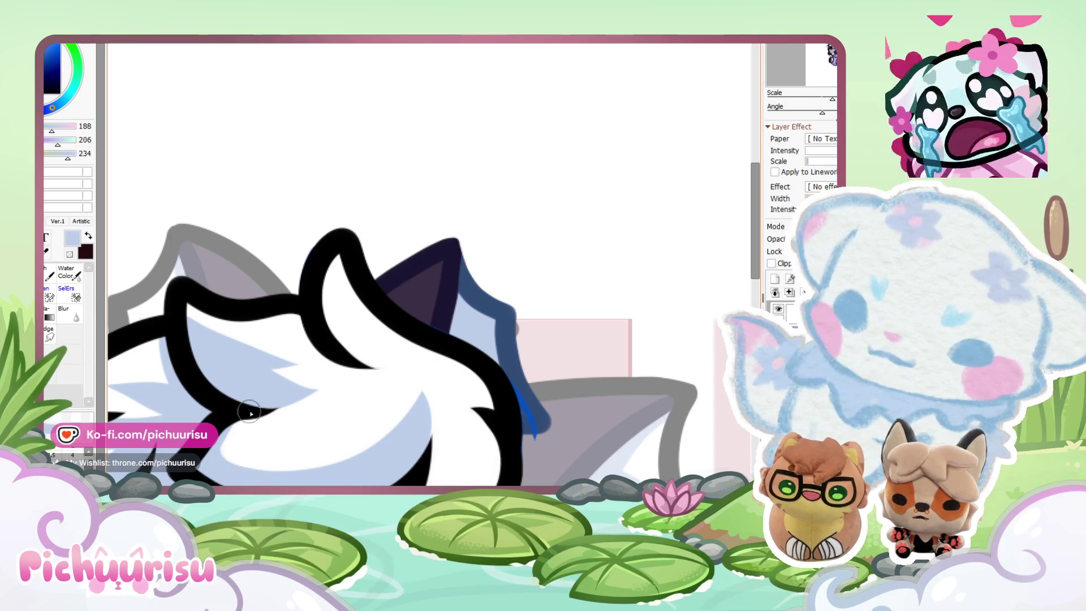
{"action": "left_click_drag", "start_coordinate": [206, 471], "coordinate": [313, 441]}
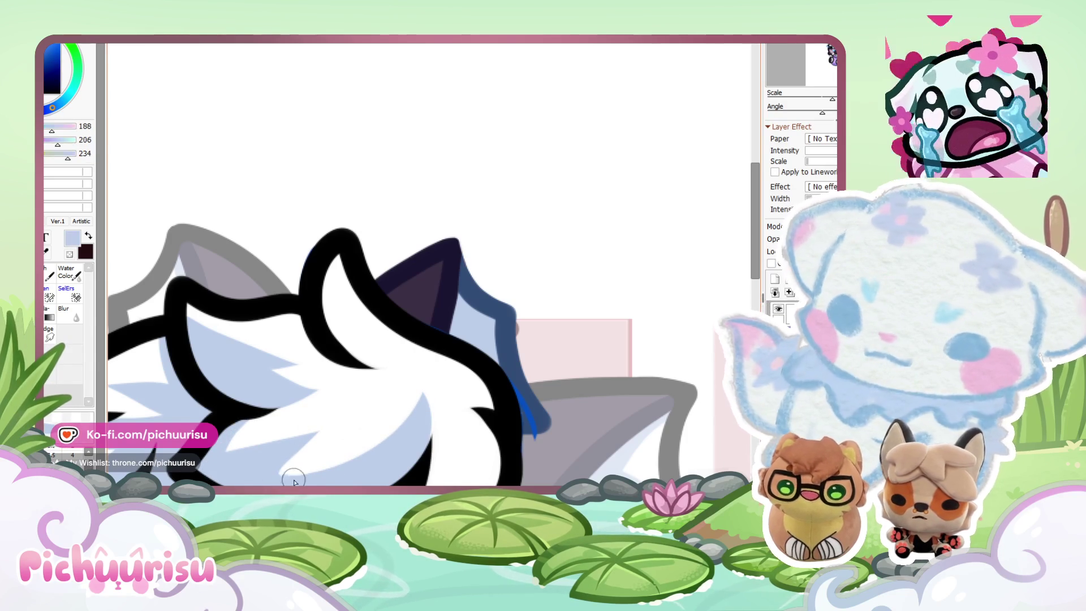
{"action": "scroll", "coordinate": [316, 480], "scroll_direction": "down", "scroll_amount": 5}
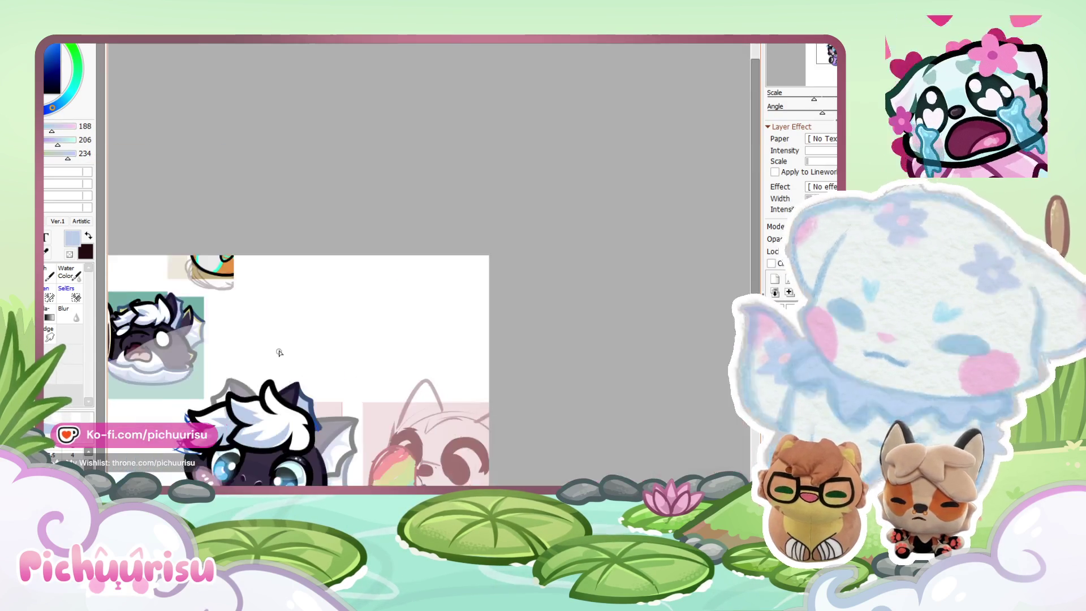
{"action": "scroll", "coordinate": [296, 377], "scroll_direction": "up", "scroll_amount": 5}
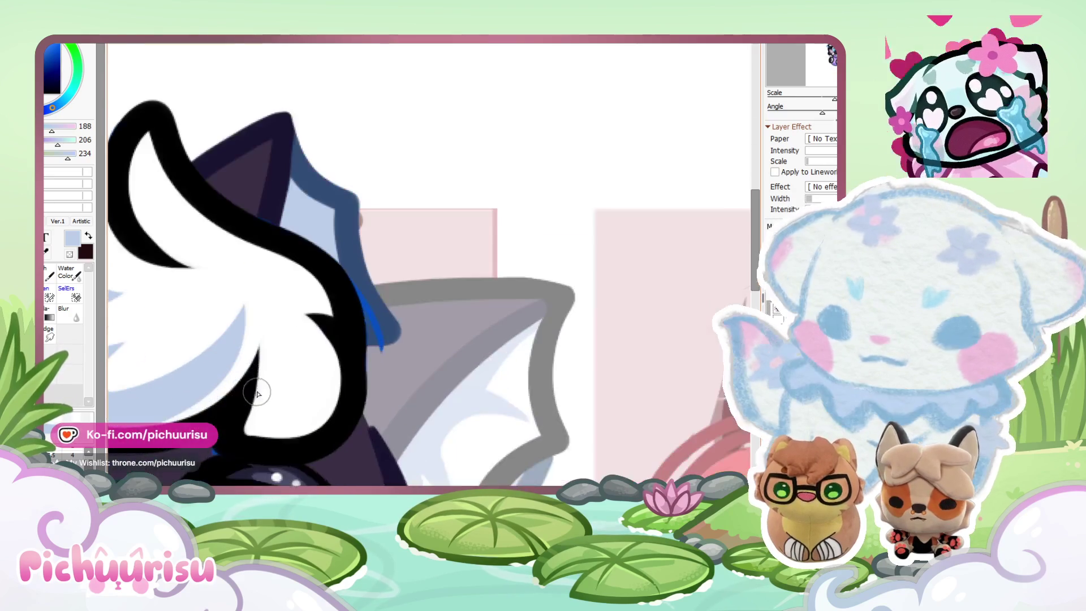
Extend the black lineart under the hair lobe
{"action": "left_click_drag", "start_coordinate": [242, 457], "coordinate": [379, 384]}
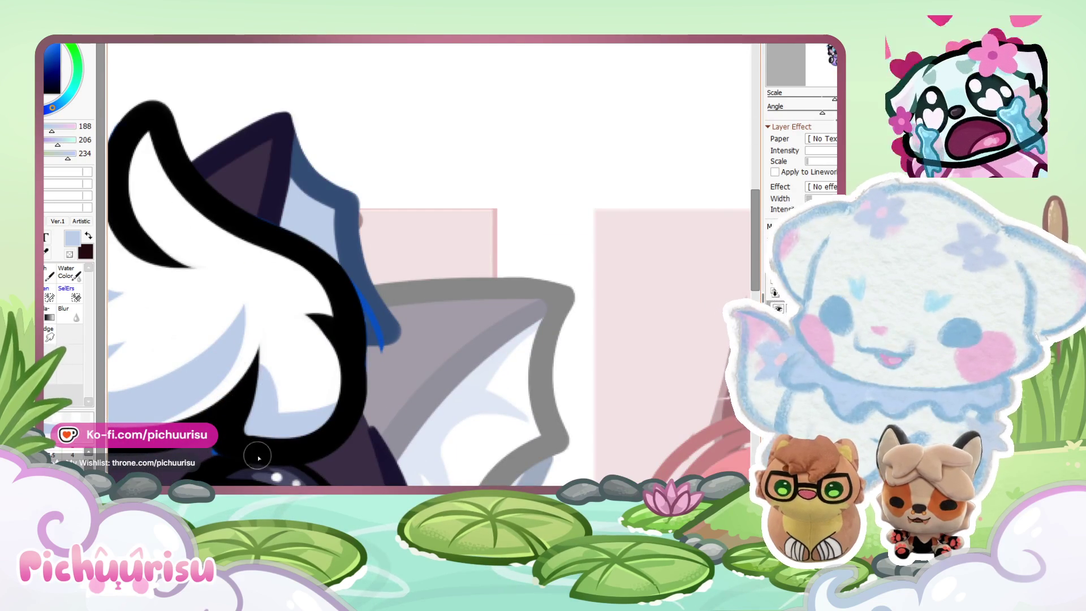
{"action": "scroll", "coordinate": [325, 306], "scroll_direction": "down", "scroll_amount": 5}
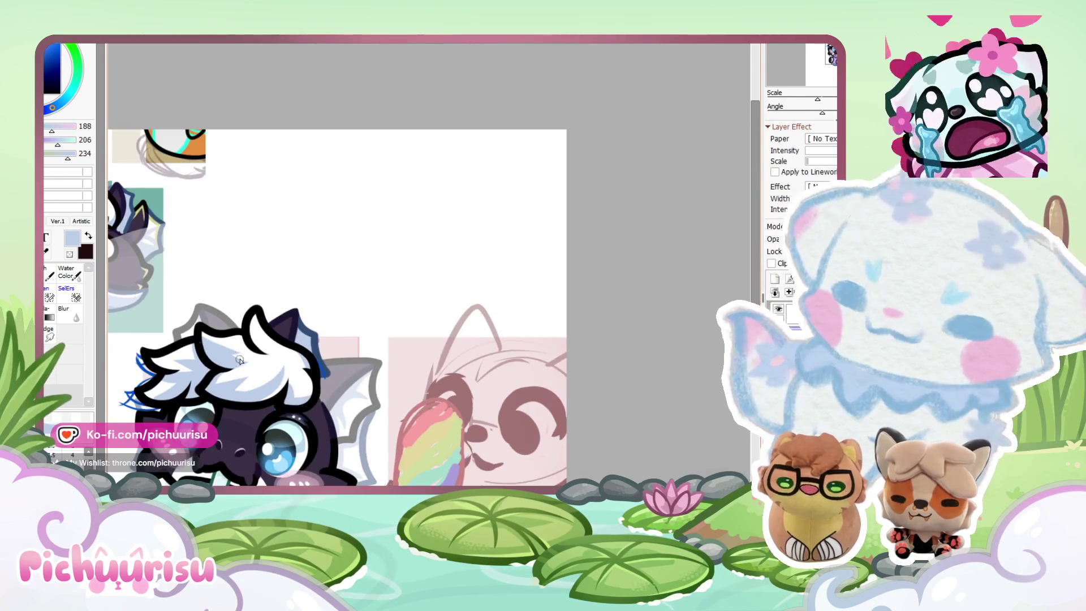
{"action": "scroll", "coordinate": [229, 347], "scroll_direction": "up", "scroll_amount": 3}
{"action": "scroll", "coordinate": [228, 348], "scroll_direction": "up", "scroll_amount": 3}
{"action": "scroll", "coordinate": [215, 345], "scroll_direction": "down", "scroll_amount": 3}
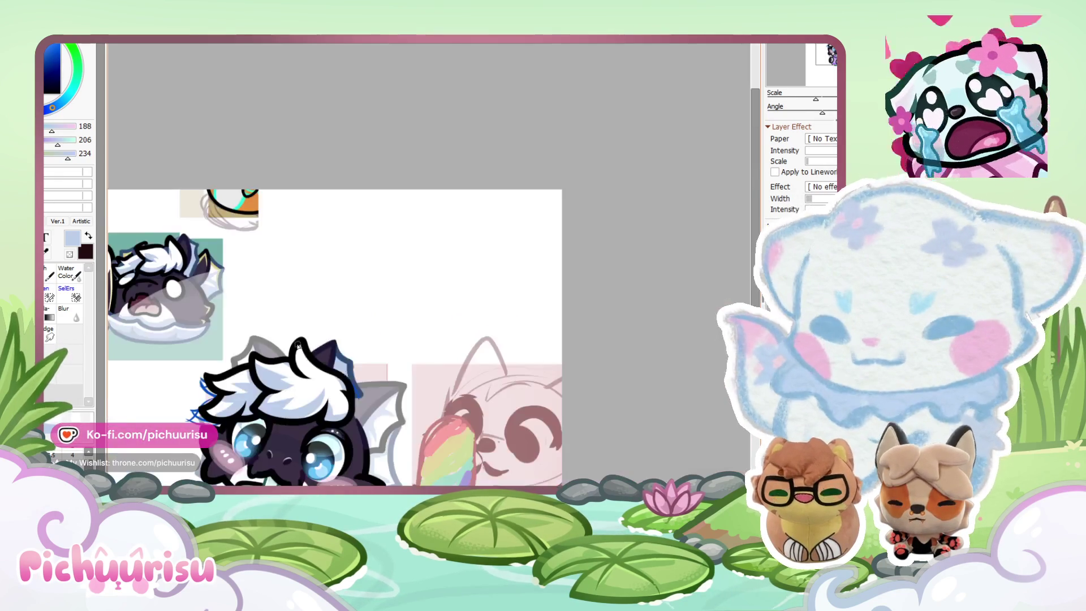
{"action": "scroll", "coordinate": [202, 340], "scroll_direction": "up", "scroll_amount": 4}
{"action": "left_click", "coordinate": [202, 340], "text": "alt"}
{"action": "scroll", "coordinate": [175, 407], "scroll_direction": "down", "scroll_amount": 4}
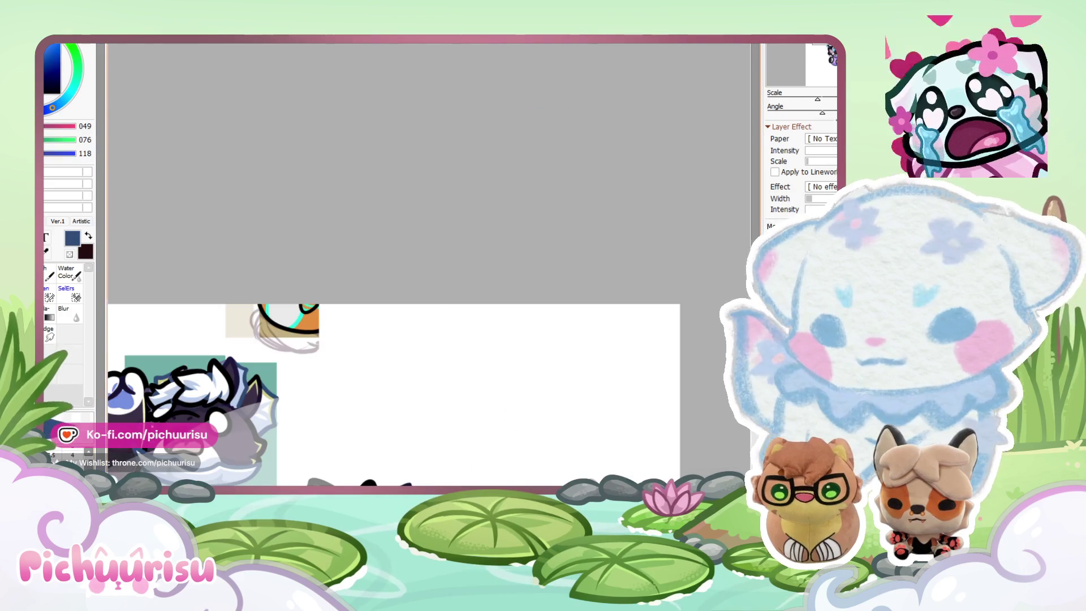
{"action": "scroll", "coordinate": [668, 326], "scroll_direction": "down", "scroll_amount": 2}
{"action": "scroll", "coordinate": [242, 404], "scroll_direction": "up", "scroll_amount": 5}
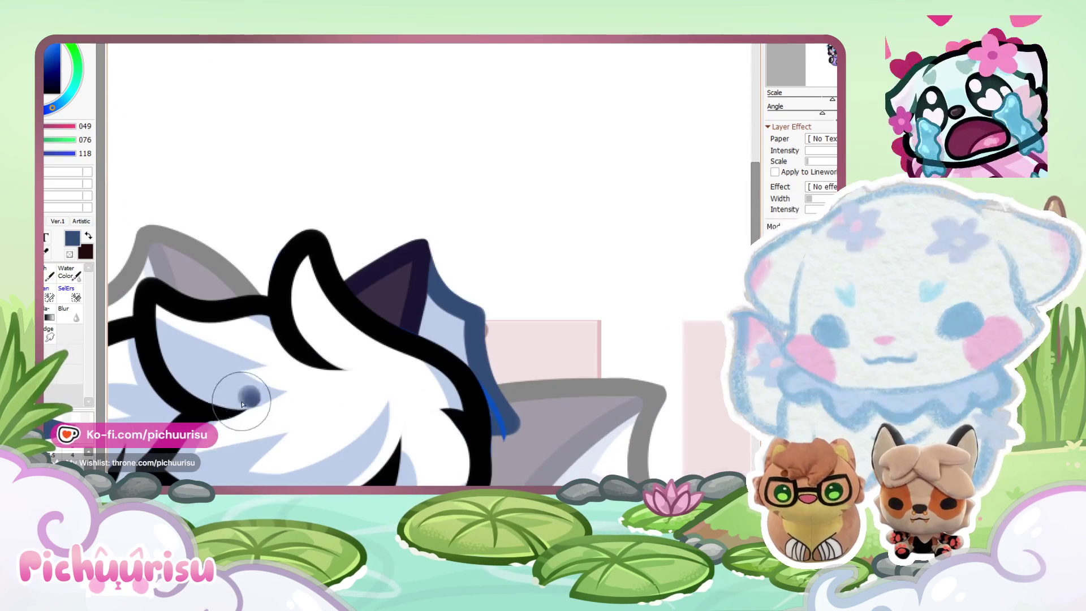
{"action": "left_click_drag", "start_coordinate": [242, 404], "coordinate": [231, 409]}
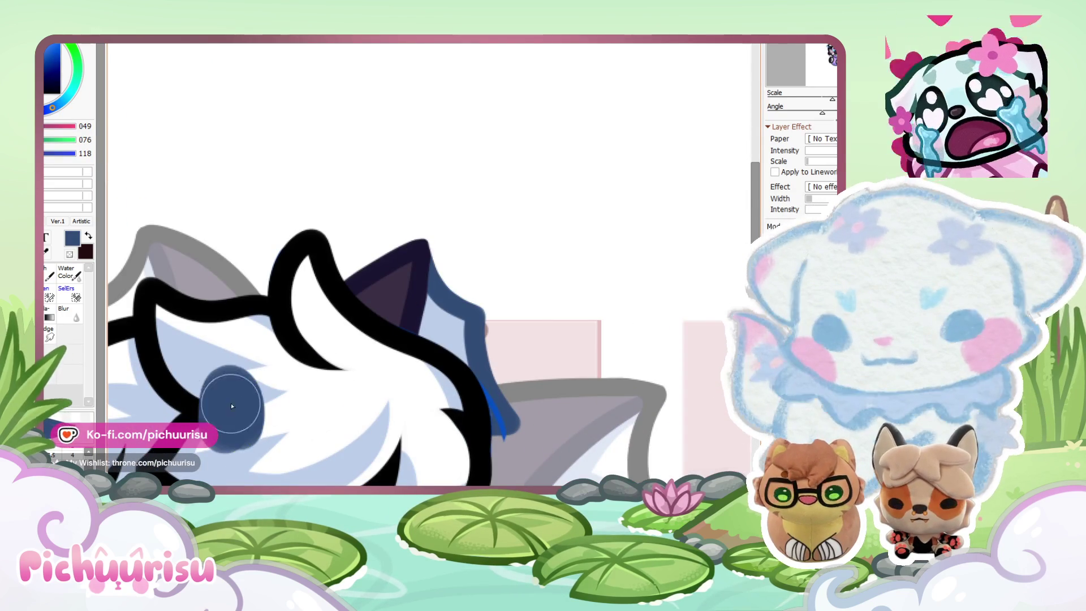
{"action": "key", "text": "ctrl+z"}
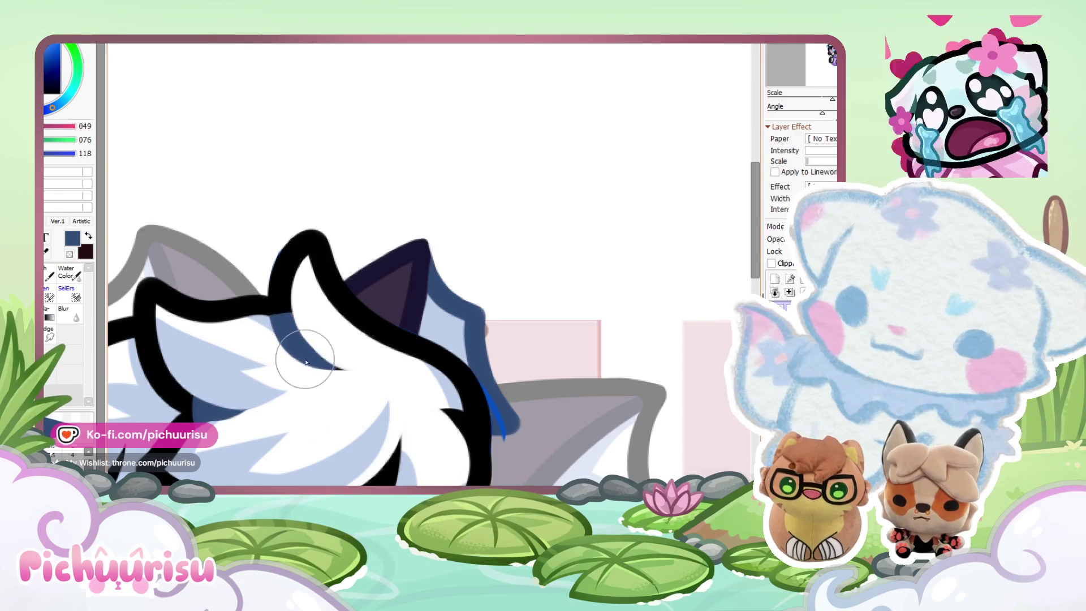
{"action": "scroll", "coordinate": [407, 413], "scroll_direction": "down", "scroll_amount": 5}
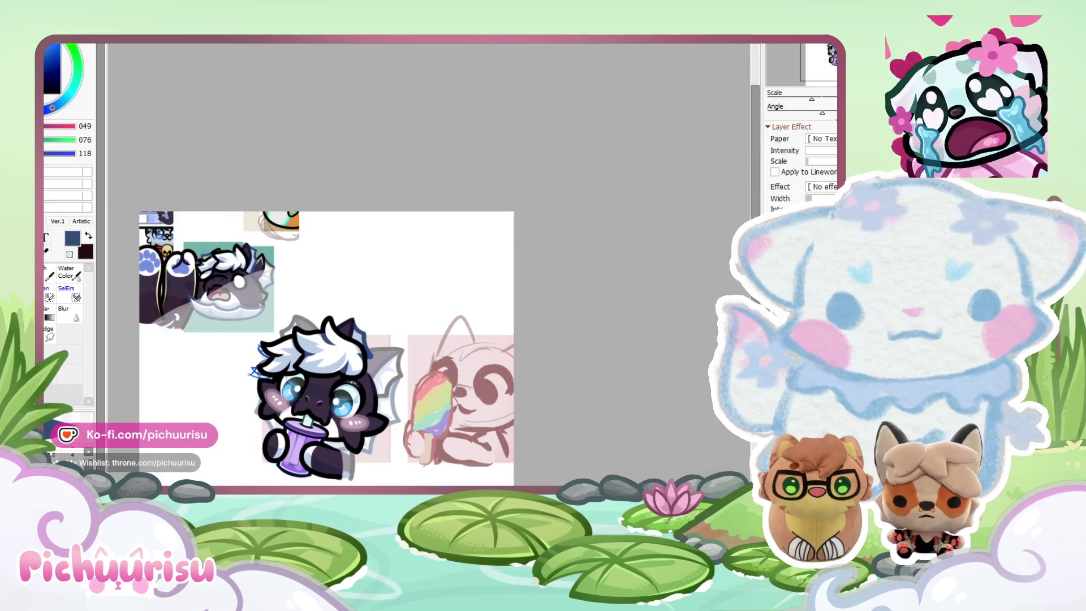
{"action": "scroll", "coordinate": [304, 347], "scroll_direction": "up", "scroll_amount": 5}
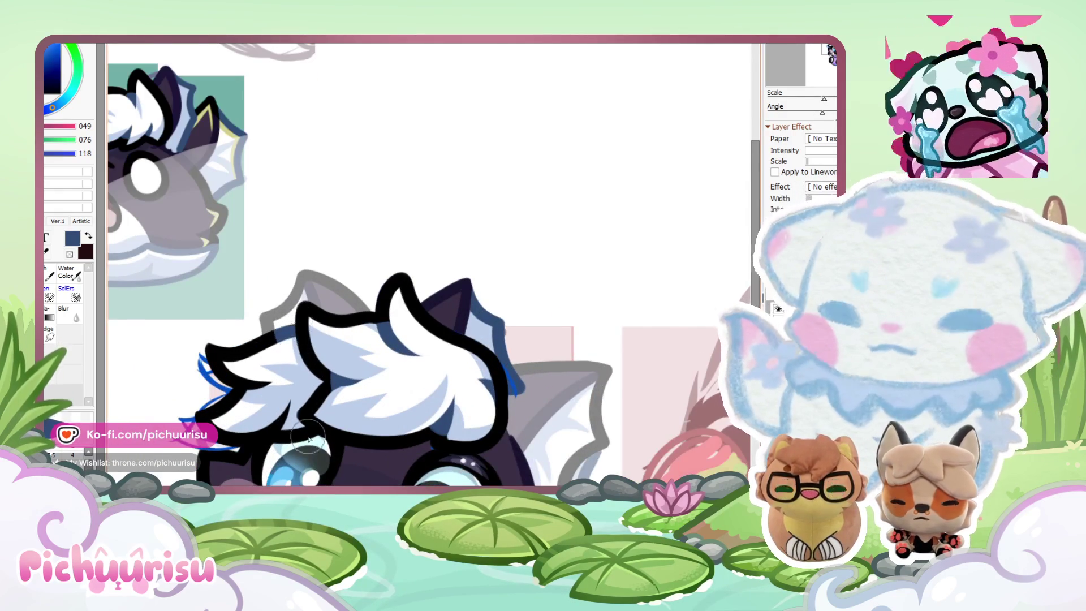
{"action": "scroll", "coordinate": [304, 442], "scroll_direction": "up", "scroll_amount": 1}
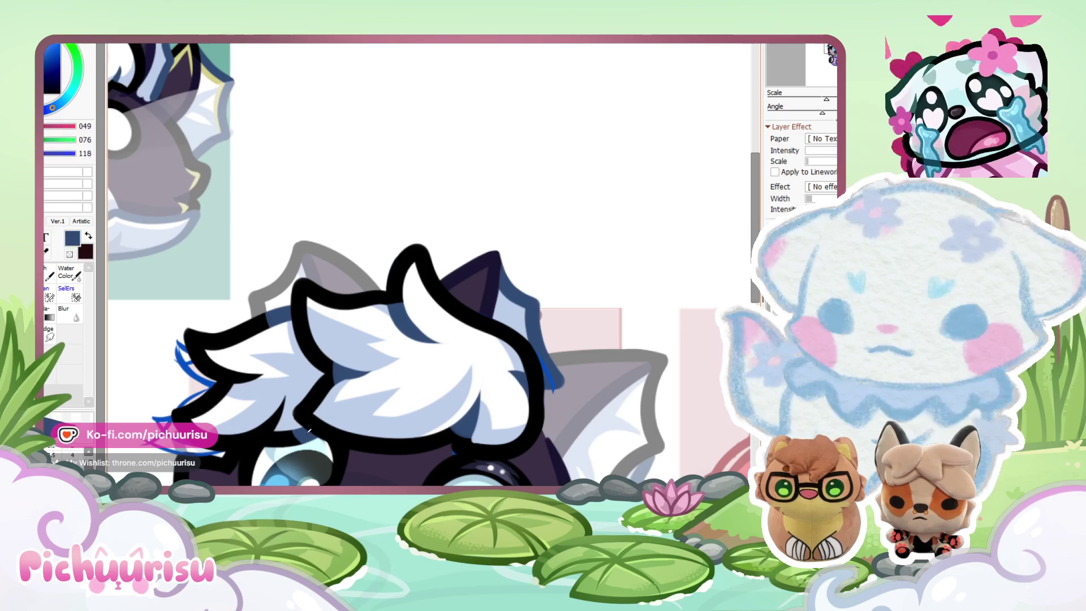
{"action": "scroll", "coordinate": [281, 400], "scroll_direction": "down", "scroll_amount": 5}
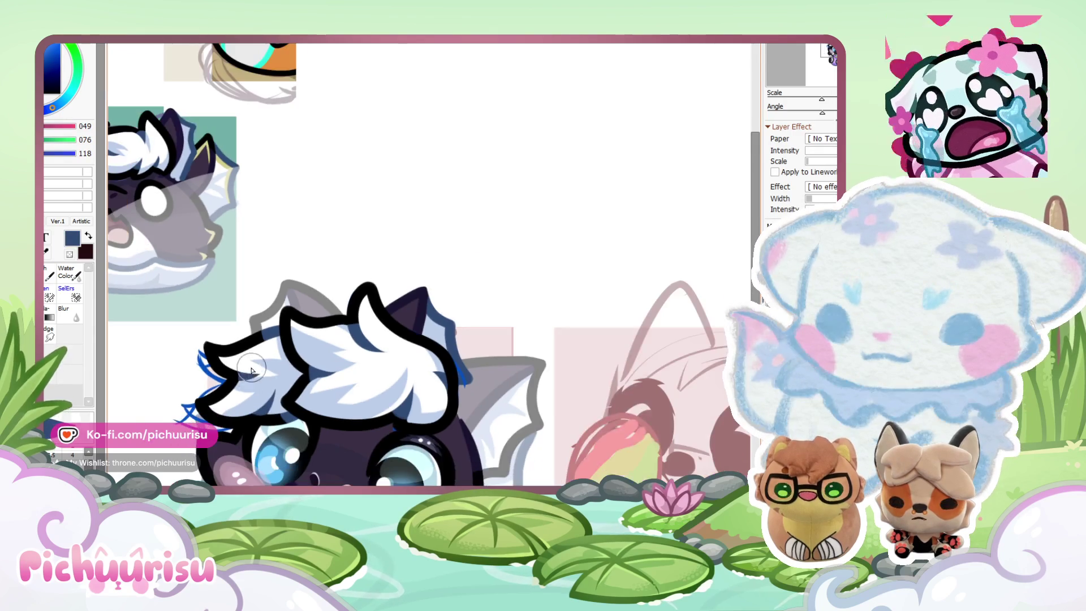
{"action": "scroll", "coordinate": [201, 364], "scroll_direction": "up", "scroll_amount": 2}
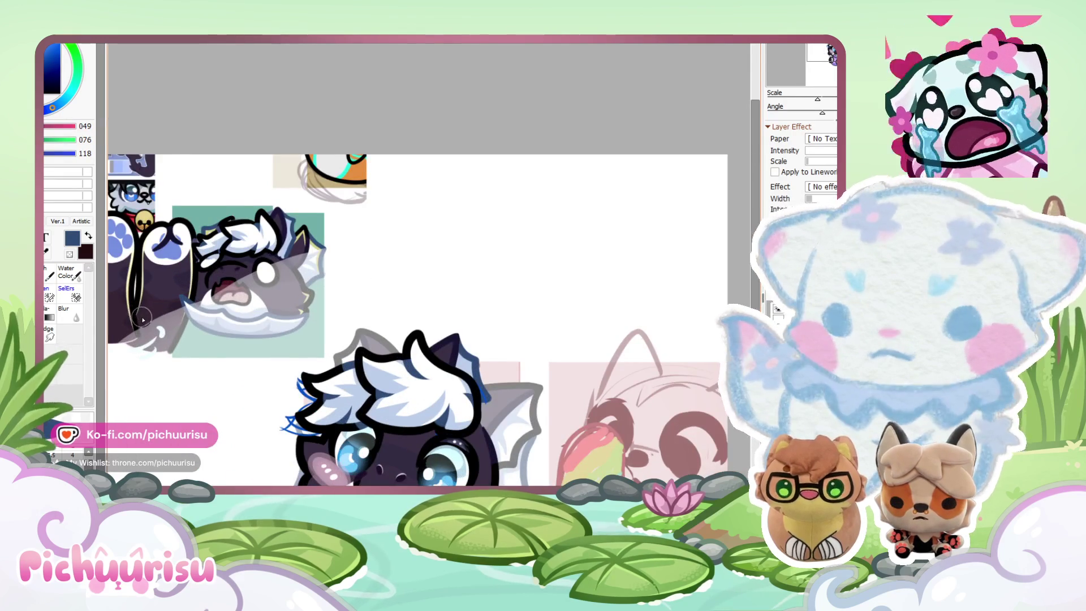
{"action": "scroll", "coordinate": [142, 320], "scroll_direction": "down", "scroll_amount": 3}
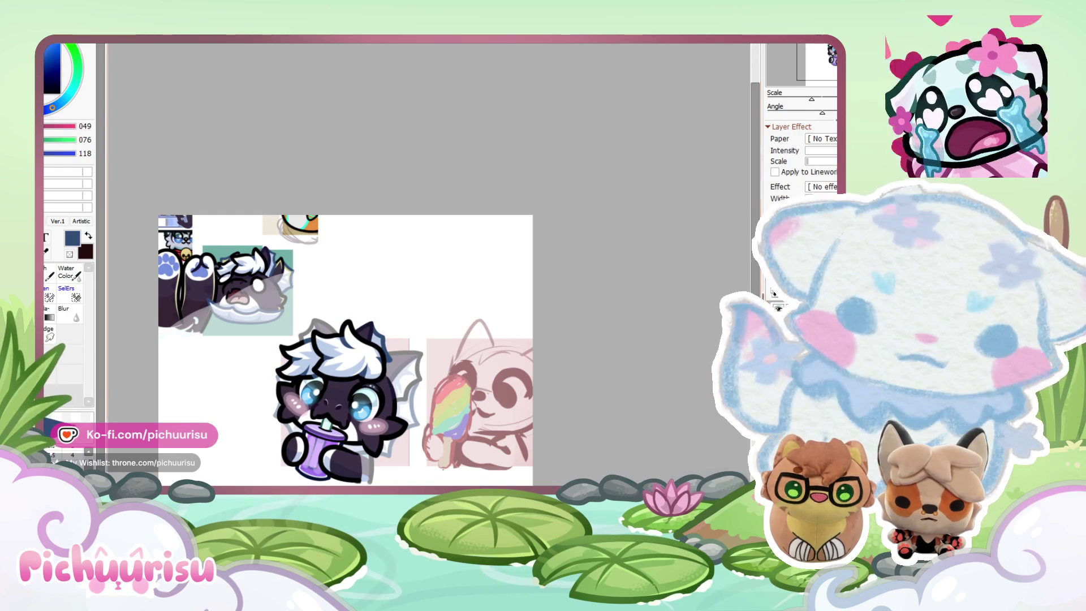
{"action": "scroll", "coordinate": [394, 406], "scroll_direction": "up", "scroll_amount": 3}
{"action": "scroll", "coordinate": [457, 374], "scroll_direction": "up", "scroll_amount": 1}
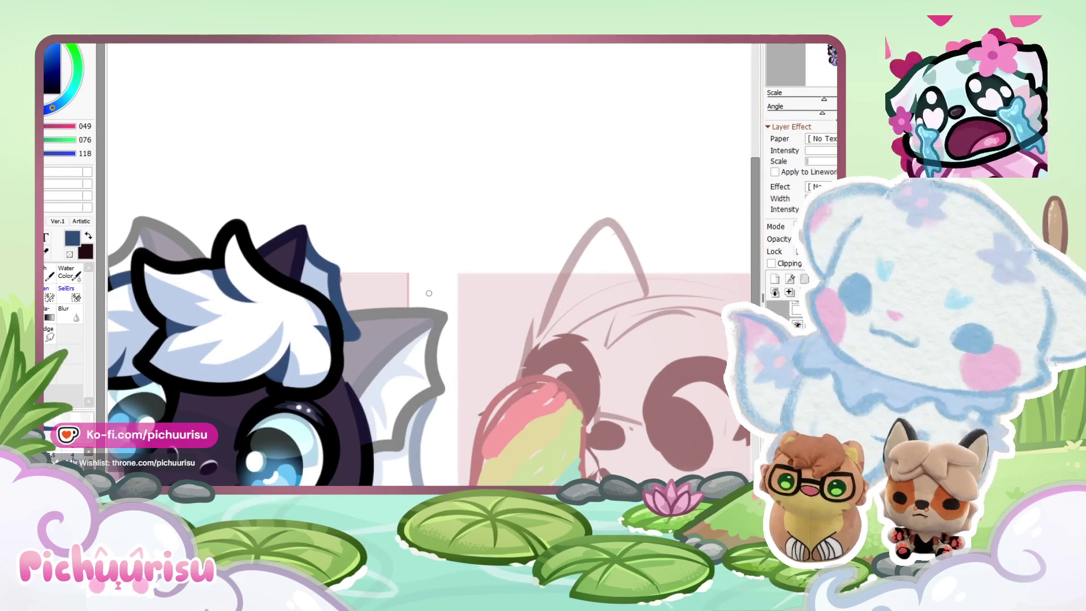
{"action": "left_click", "coordinate": [337, 399], "text": "alt"}
{"action": "scroll", "coordinate": [345, 399], "scroll_direction": "up", "scroll_amount": 2}
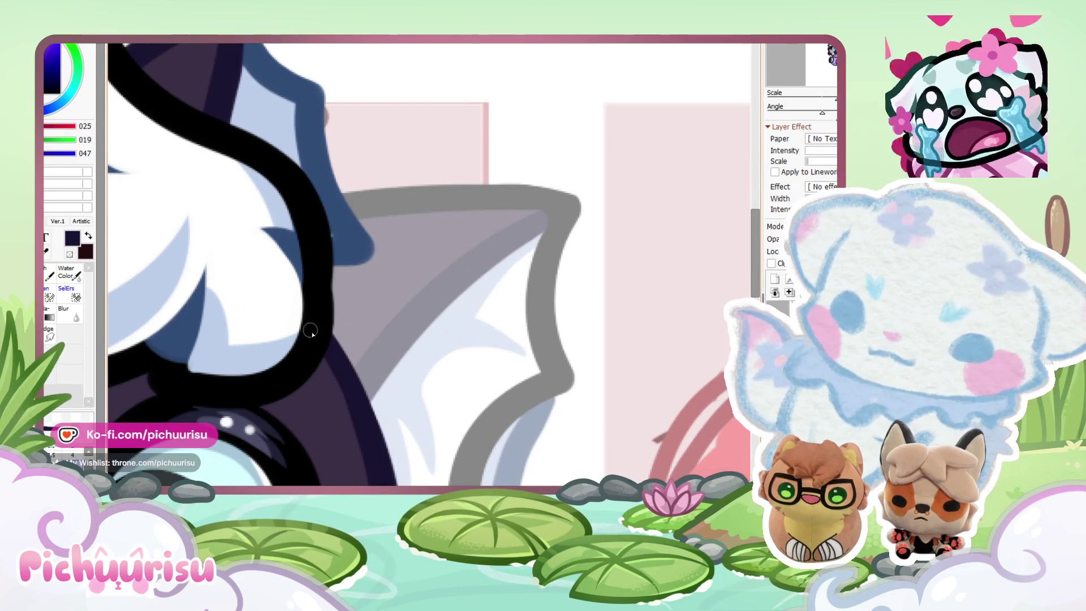
{"action": "scroll", "coordinate": [338, 363], "scroll_direction": "down", "scroll_amount": 6}
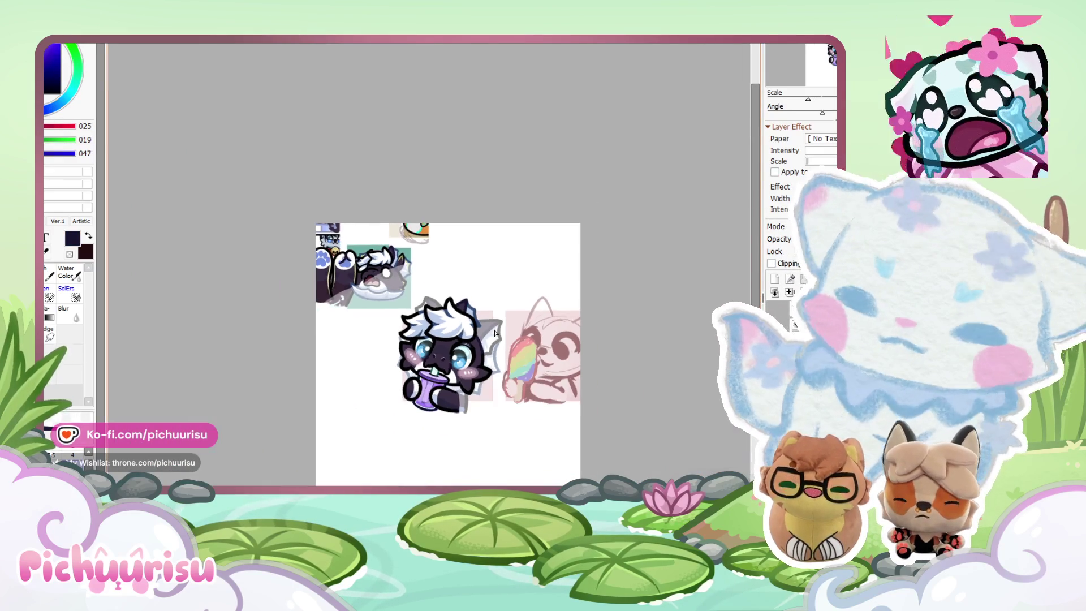
{"action": "scroll", "coordinate": [495, 333], "scroll_direction": "up", "scroll_amount": 2}
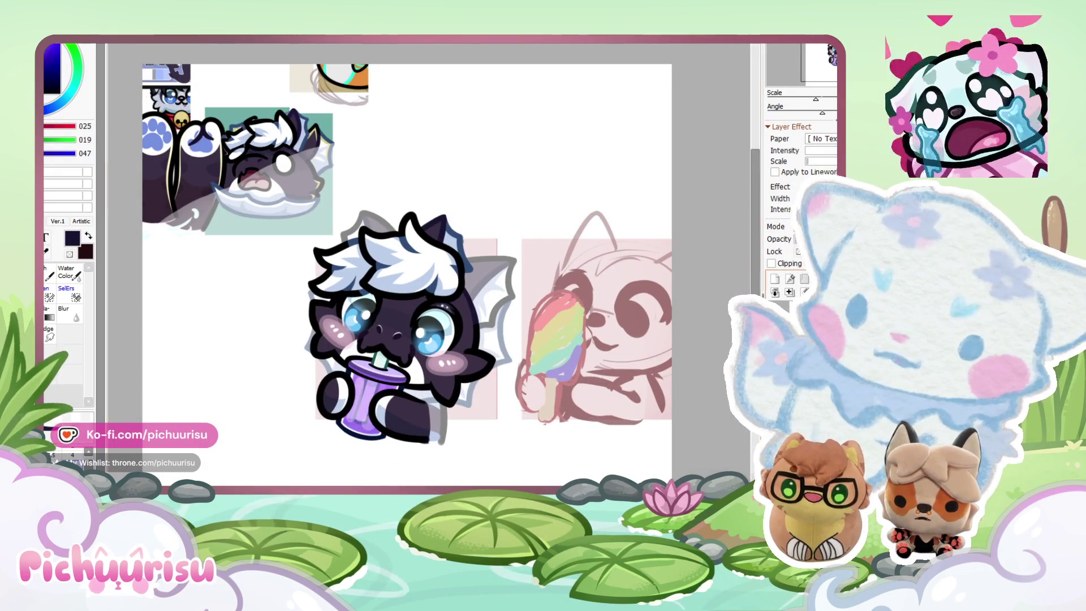
{"action": "scroll", "coordinate": [478, 404], "scroll_direction": "down", "scroll_amount": 1}
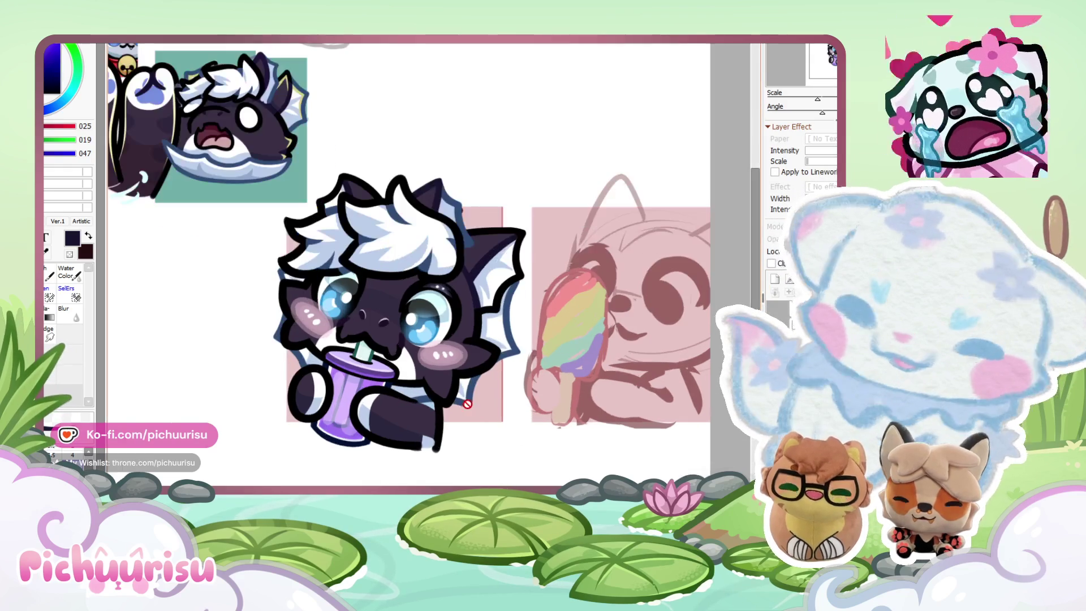
{"action": "scroll", "coordinate": [478, 405], "scroll_direction": "down", "scroll_amount": 1}
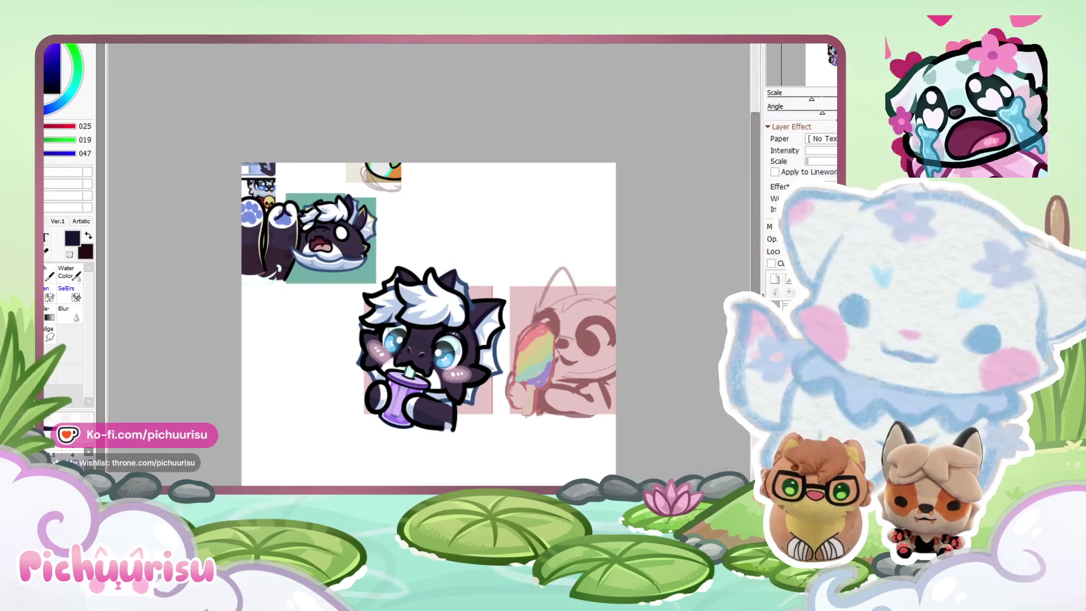
{"action": "scroll", "coordinate": [489, 299], "scroll_direction": "up", "scroll_amount": 2}
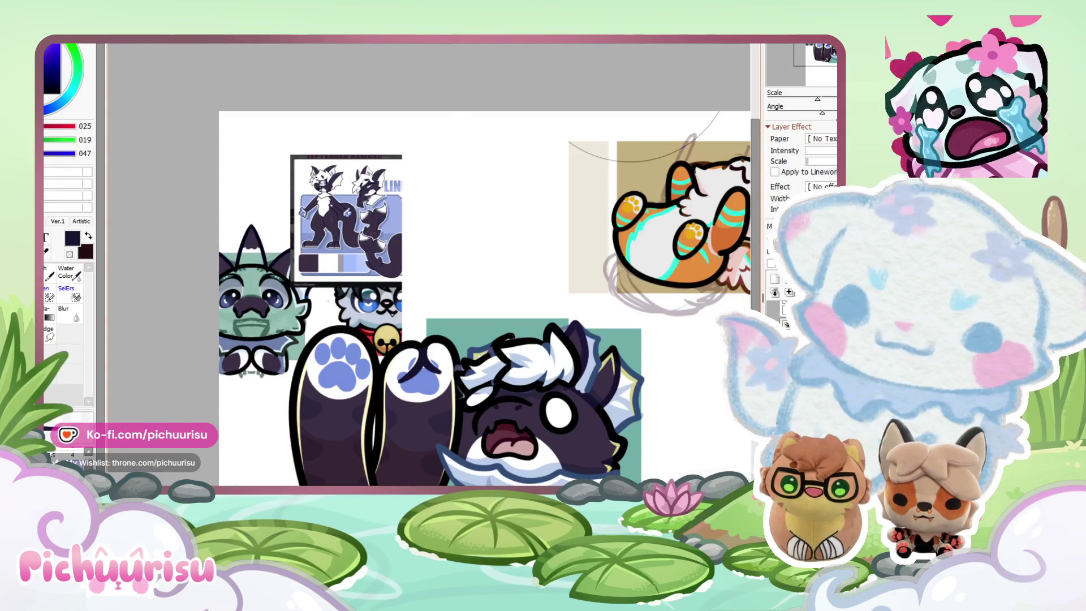
Sample a deeper blue and paint periwinkle shading into both lower irises
{"action": "scroll", "coordinate": [305, 175], "scroll_direction": "up", "scroll_amount": 4}
{"action": "left_click", "coordinate": [316, 226], "text": "alt"}
{"action": "scroll", "coordinate": [317, 227], "scroll_direction": "down", "scroll_amount": 3}
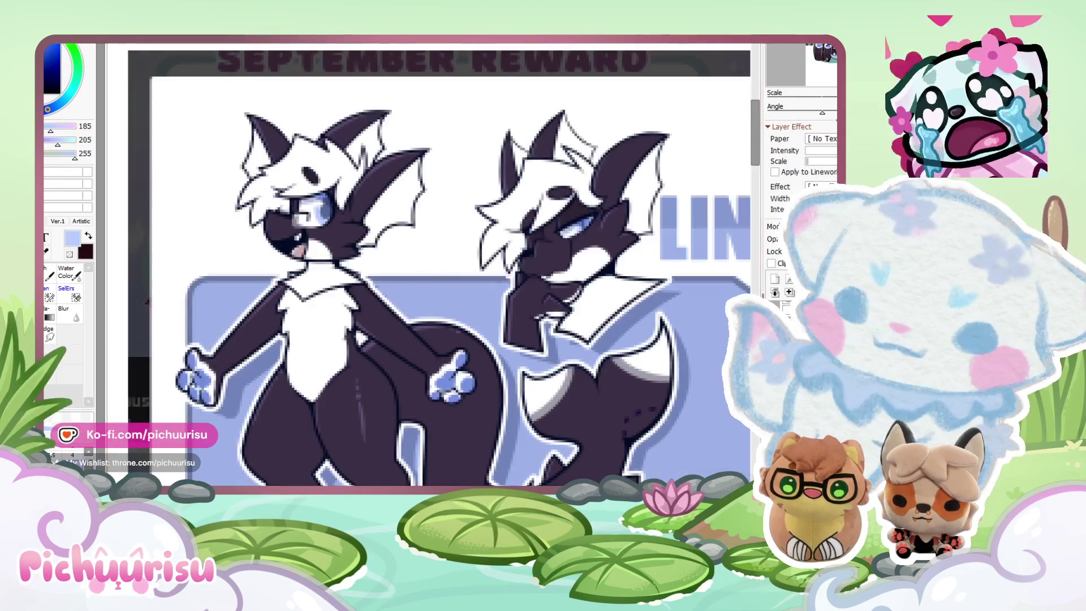
{"action": "scroll", "coordinate": [473, 361], "scroll_direction": "down", "scroll_amount": 3}
{"action": "scroll", "coordinate": [473, 361], "scroll_direction": "up", "scroll_amount": 5}
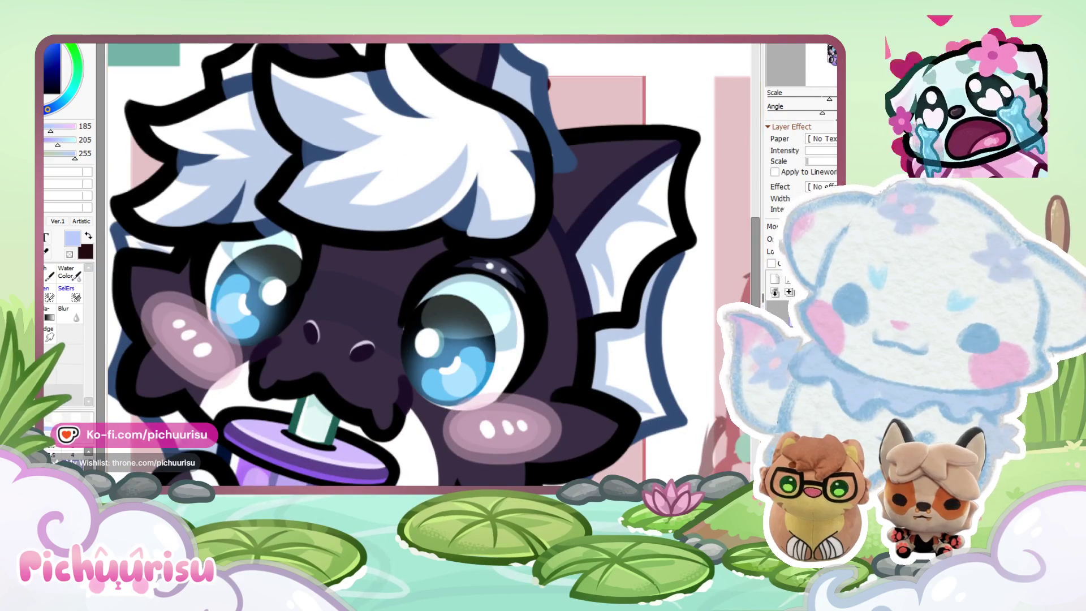
{"action": "left_click", "coordinate": [269, 410], "text": "alt"}
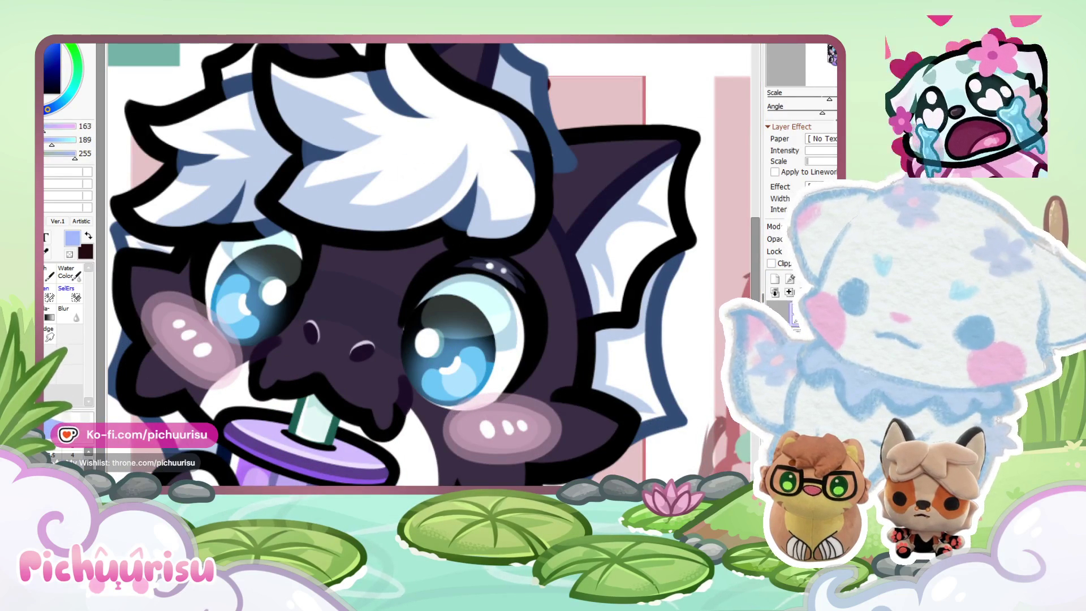
{"action": "left_click_drag", "start_coordinate": [600, 266], "coordinate": [460, 304]}
{"action": "key", "text": "ctrl+z"}
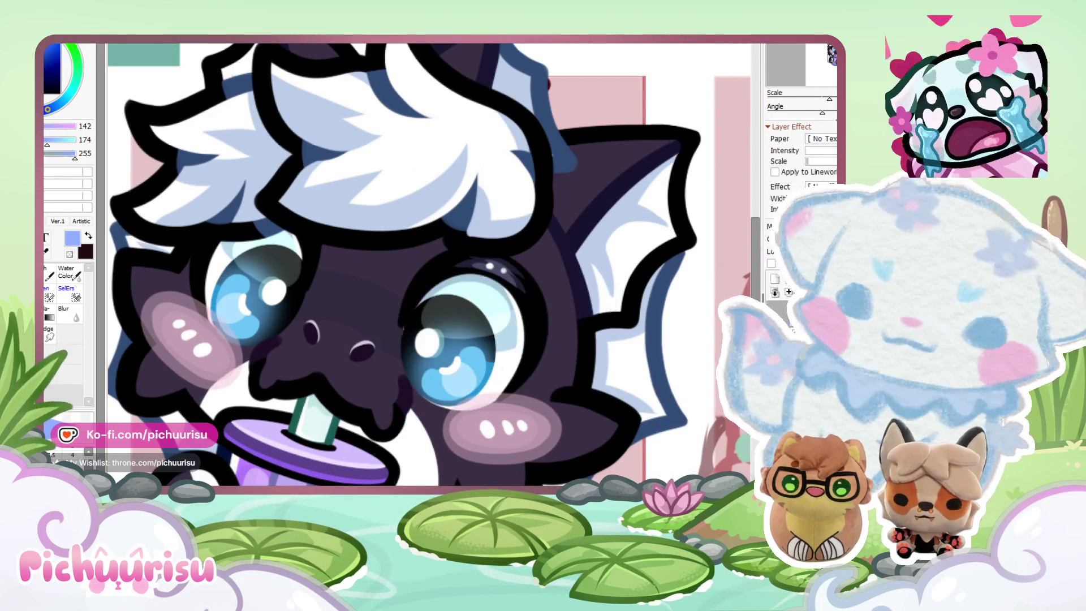
{"action": "left_click_drag", "start_coordinate": [441, 385], "coordinate": [478, 362]}
{"action": "left_click_drag", "start_coordinate": [223, 331], "coordinate": [249, 294]}
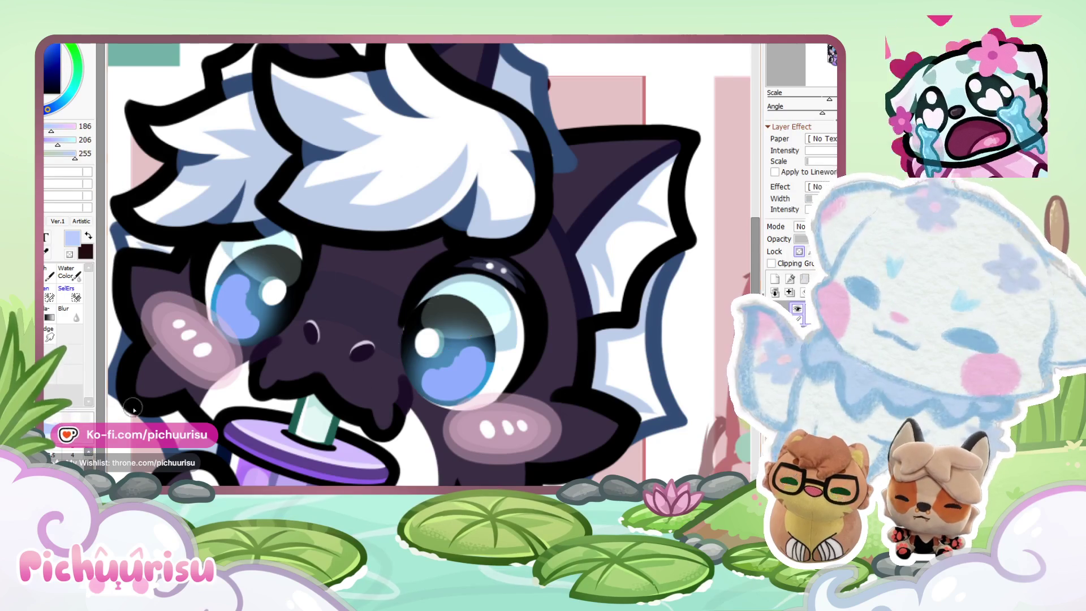
Add lighter blue strokes to the left and right irises
{"action": "scroll", "coordinate": [232, 313], "scroll_direction": "up", "scroll_amount": 3}
{"action": "left_click_drag", "start_coordinate": [232, 313], "coordinate": [213, 323]}
{"action": "scroll", "coordinate": [214, 323], "scroll_direction": "down", "scroll_amount": 3}
{"action": "scroll", "coordinate": [485, 451], "scroll_direction": "up", "scroll_amount": 3}
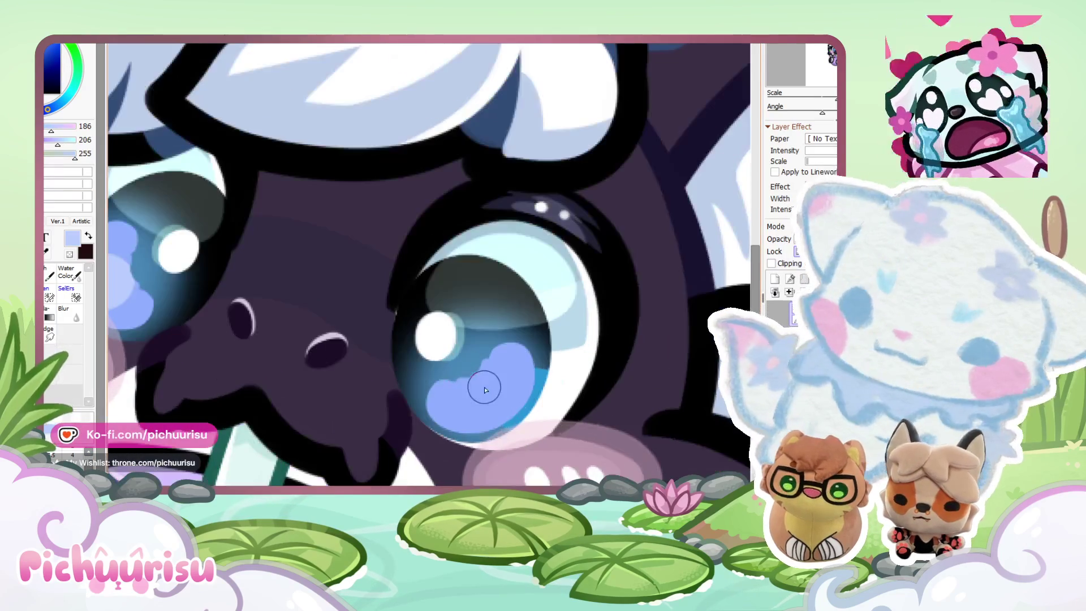
{"action": "left_click_drag", "start_coordinate": [485, 430], "coordinate": [478, 395]}
{"action": "scroll", "coordinate": [485, 383], "scroll_direction": "down", "scroll_amount": 3}
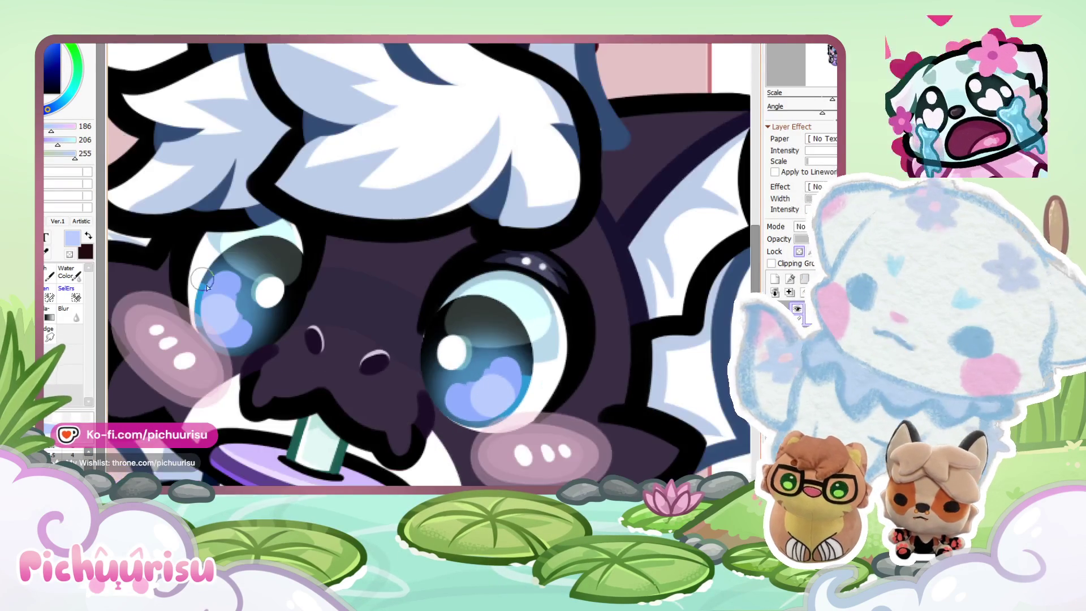
{"action": "scroll", "coordinate": [219, 305], "scroll_direction": "up", "scroll_amount": 3}
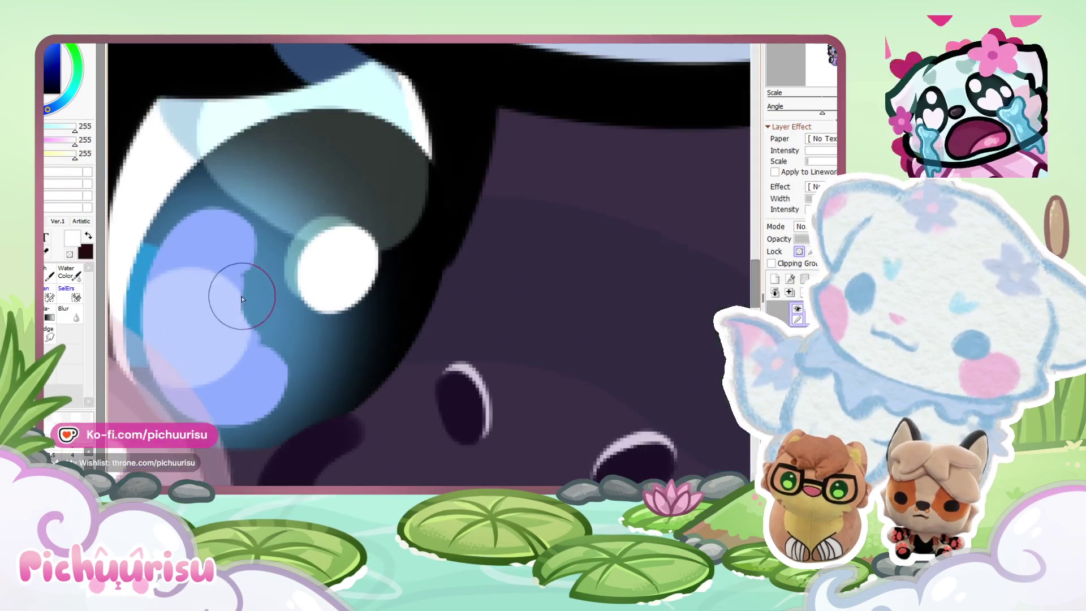
{"action": "scroll", "coordinate": [221, 302], "scroll_direction": "up", "scroll_amount": 3}
Paint white crescent highlights in the left and right irises
{"action": "left_click_drag", "start_coordinate": [238, 295], "coordinate": [231, 314]}
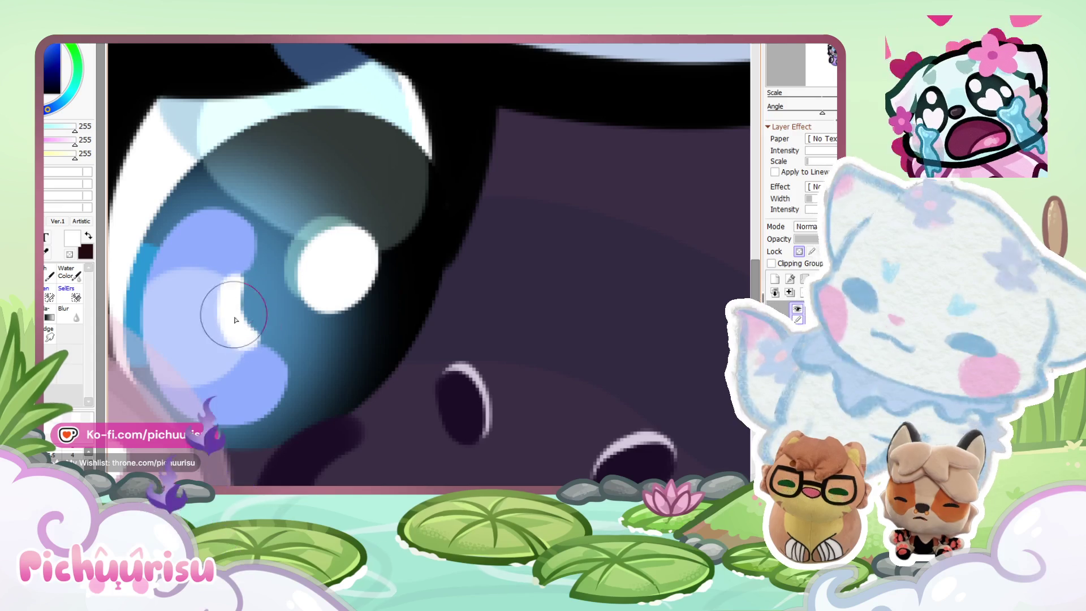
{"action": "scroll", "coordinate": [235, 287], "scroll_direction": "down", "scroll_amount": 3}
{"action": "scroll", "coordinate": [478, 368], "scroll_direction": "up", "scroll_amount": 5}
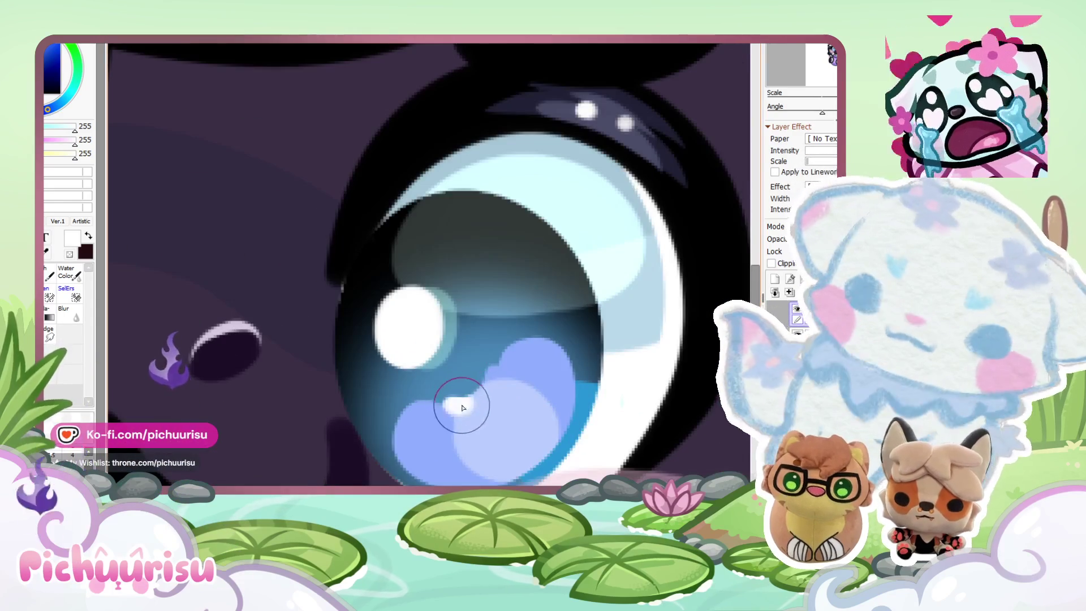
{"action": "left_click_drag", "start_coordinate": [485, 396], "coordinate": [499, 372]}
{"action": "left_click", "coordinate": [511, 356], "text": "alt"}
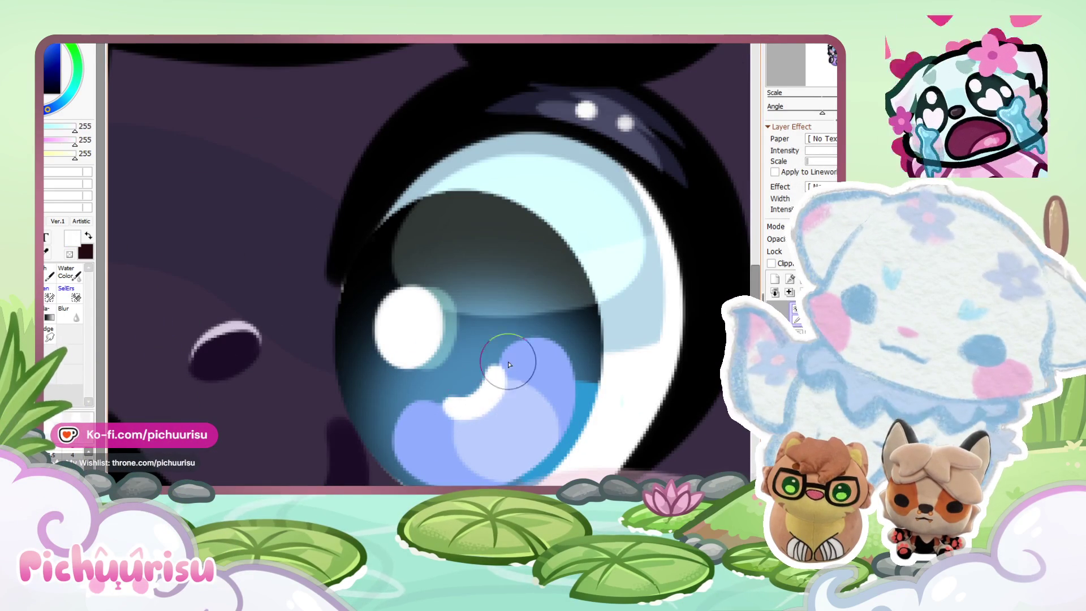
{"action": "scroll", "coordinate": [469, 336], "scroll_direction": "down", "scroll_amount": 2}
{"action": "scroll", "coordinate": [469, 337], "scroll_direction": "down", "scroll_amount": 2}
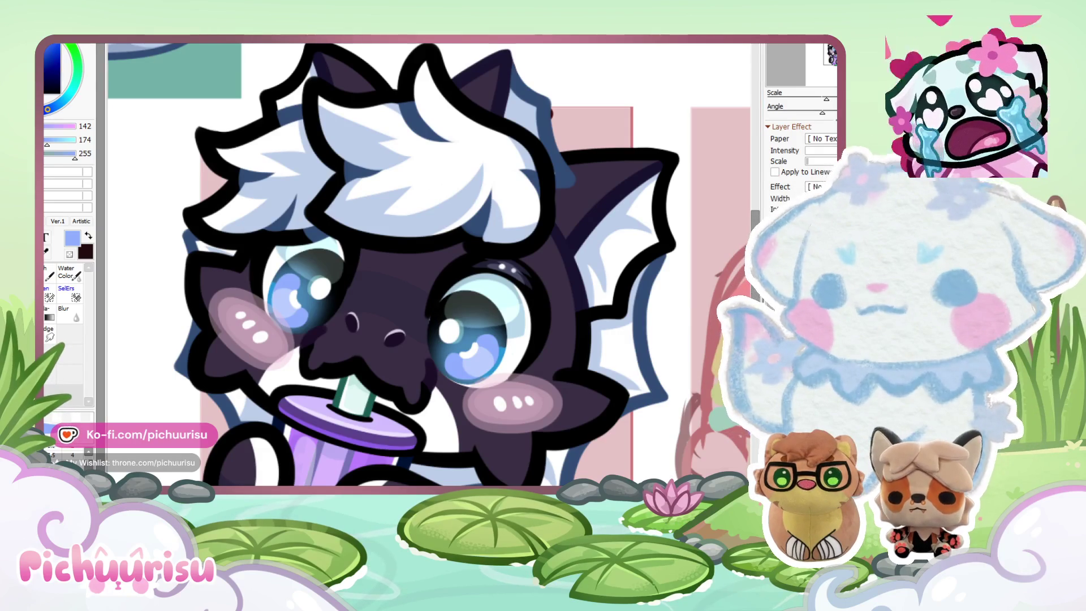
{"action": "key", "text": "space"}
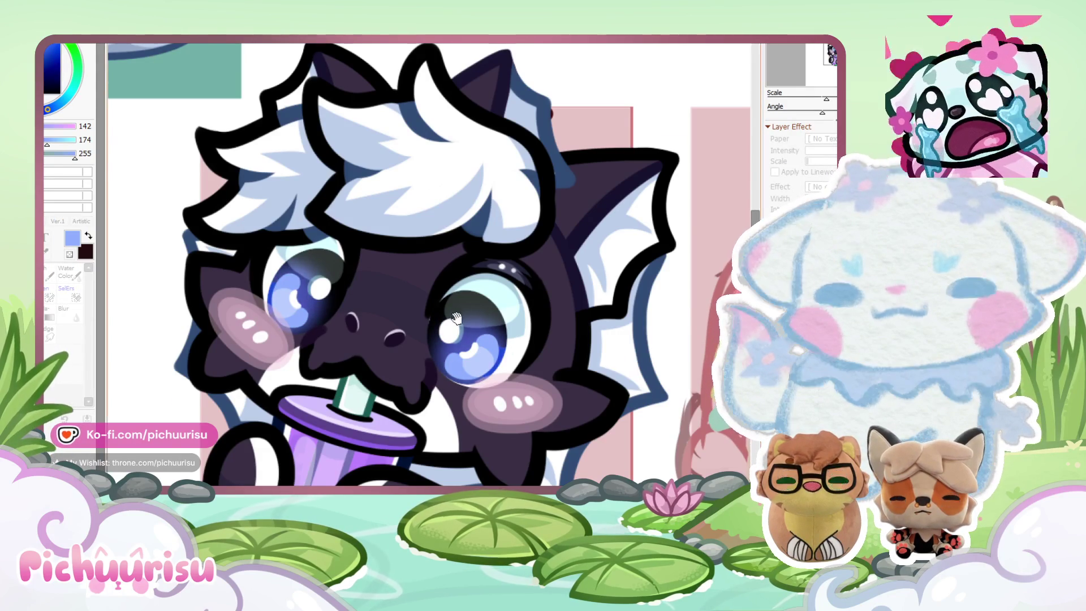
{"action": "scroll", "coordinate": [702, 190], "scroll_direction": "down", "scroll_amount": 3}
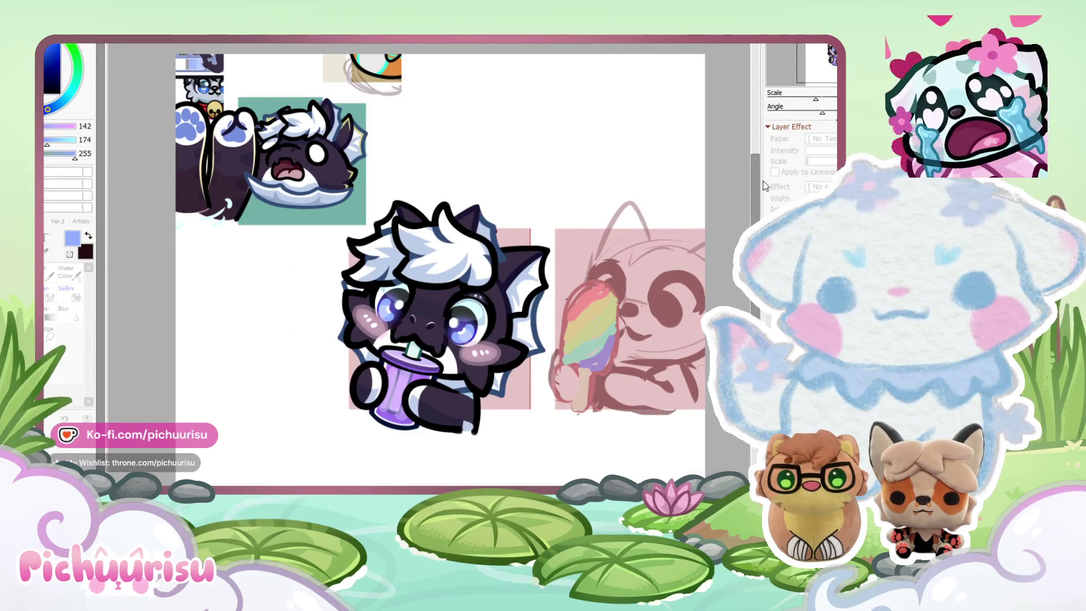
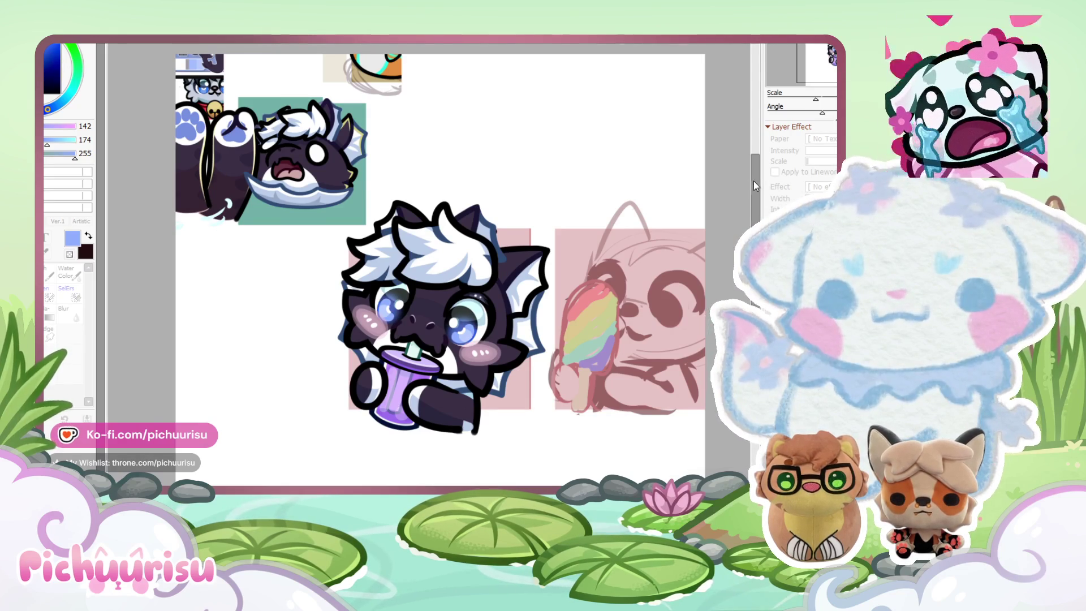
Undo the accidental move of the pink square backdrop
{"action": "key", "text": "alt+Tab"}
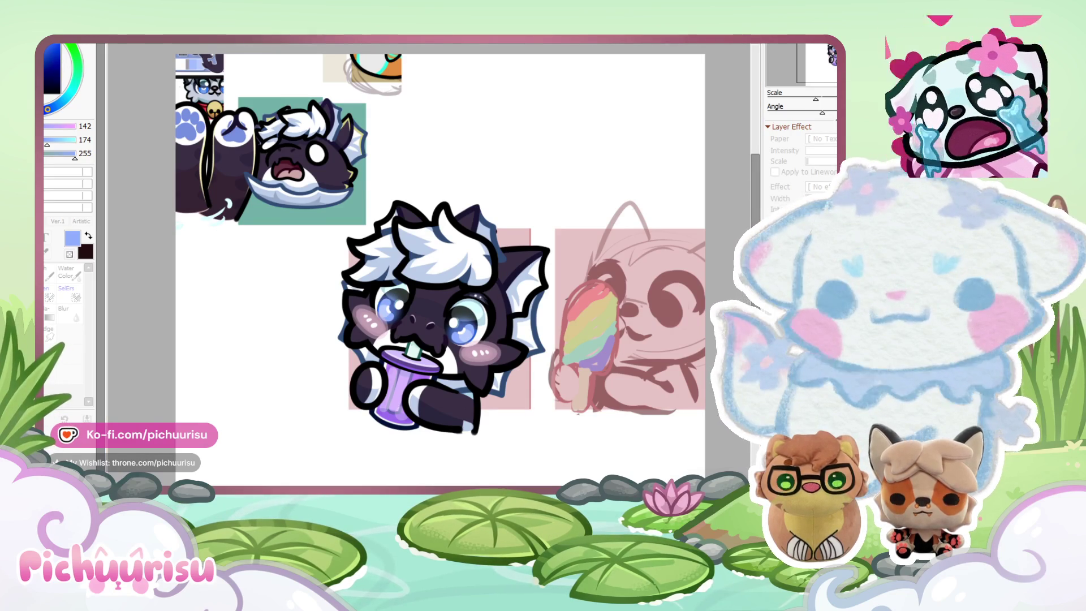
{"action": "scroll", "coordinate": [667, 333], "scroll_direction": "up", "scroll_amount": 6}
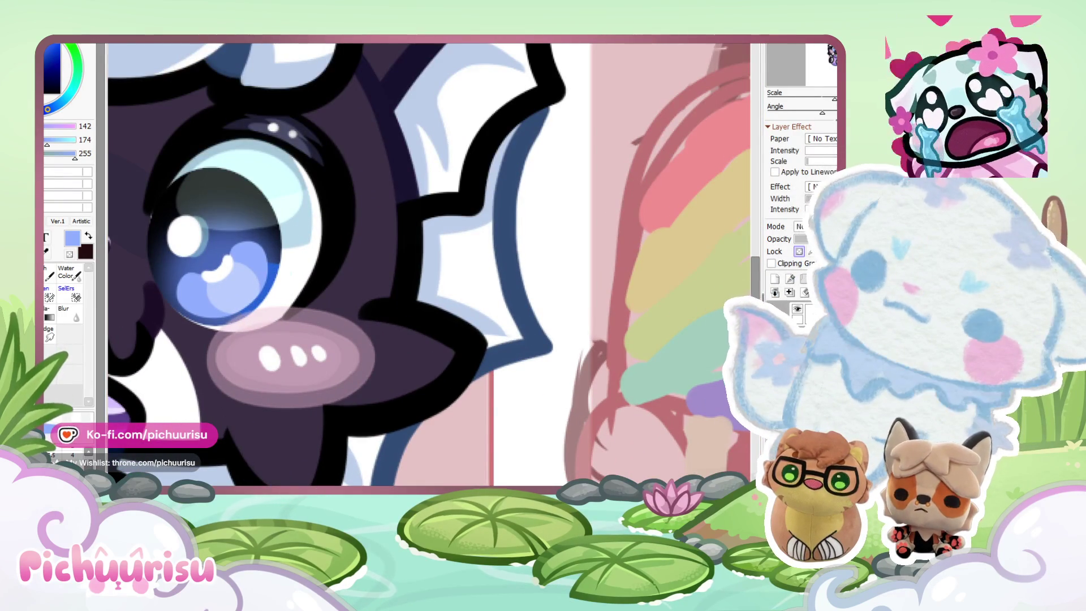
{"action": "scroll", "coordinate": [485, 284], "scroll_direction": "down", "scroll_amount": 6}
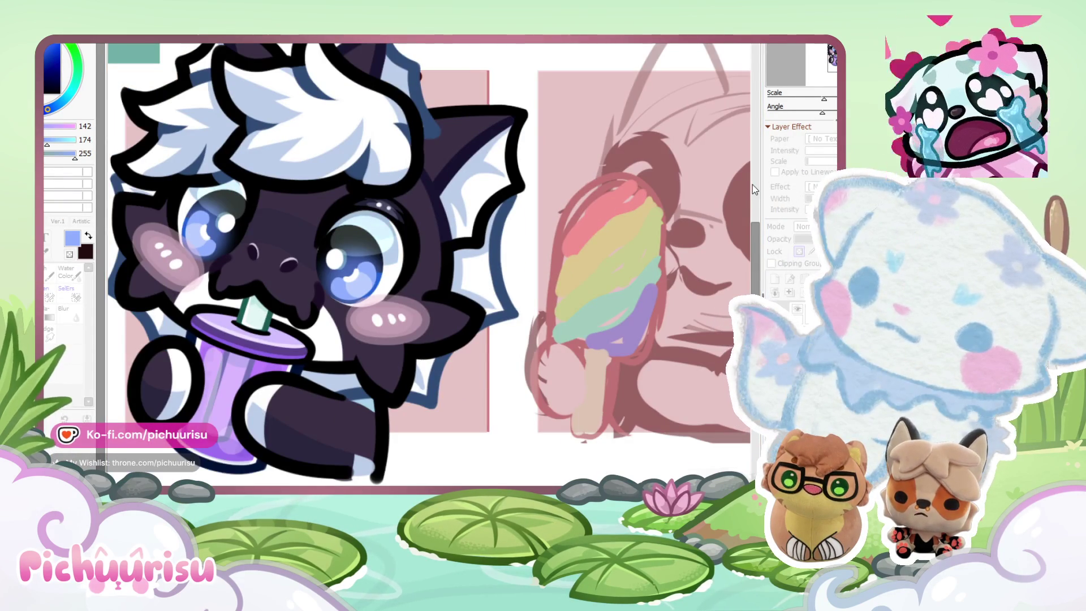
{"action": "scroll", "coordinate": [671, 231], "scroll_direction": "down", "scroll_amount": 5}
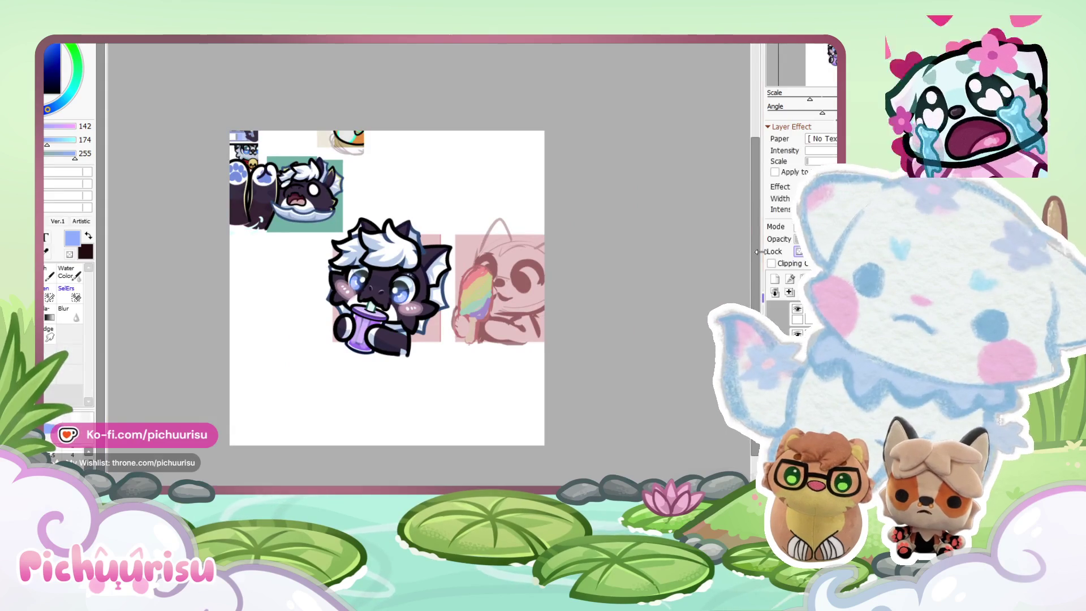
{"action": "scroll", "coordinate": [424, 297], "scroll_direction": "up", "scroll_amount": 3}
{"action": "left_click_drag", "start_coordinate": [443, 243], "coordinate": [433, 469]}
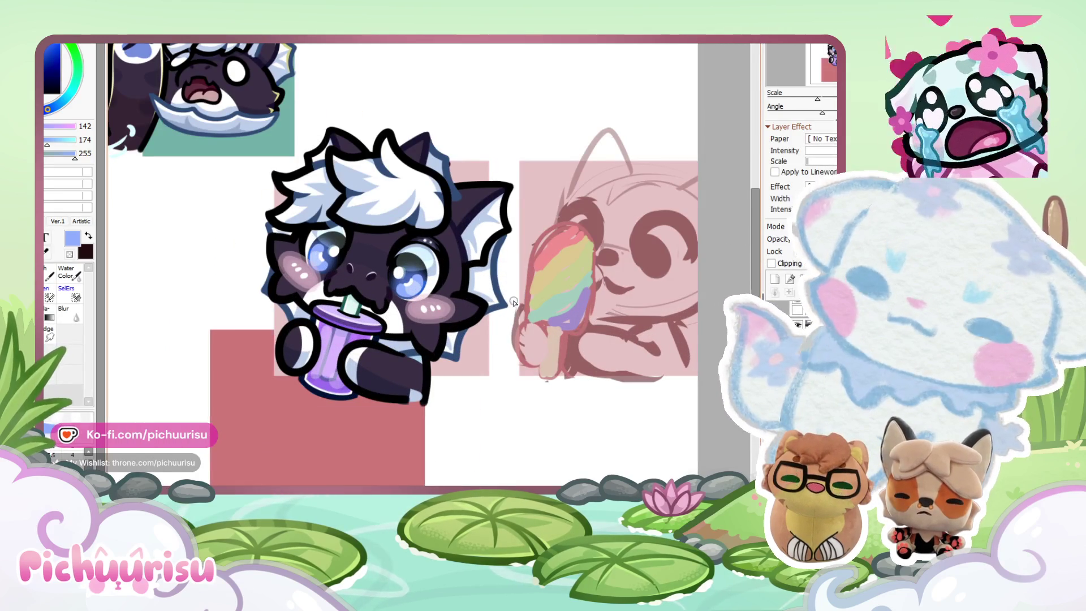
{"action": "key", "text": "ctrl+z"}
Eyedrop the dark navy from the dragon's horn outline
{"action": "scroll", "coordinate": [492, 449], "scroll_direction": "down", "scroll_amount": 2}
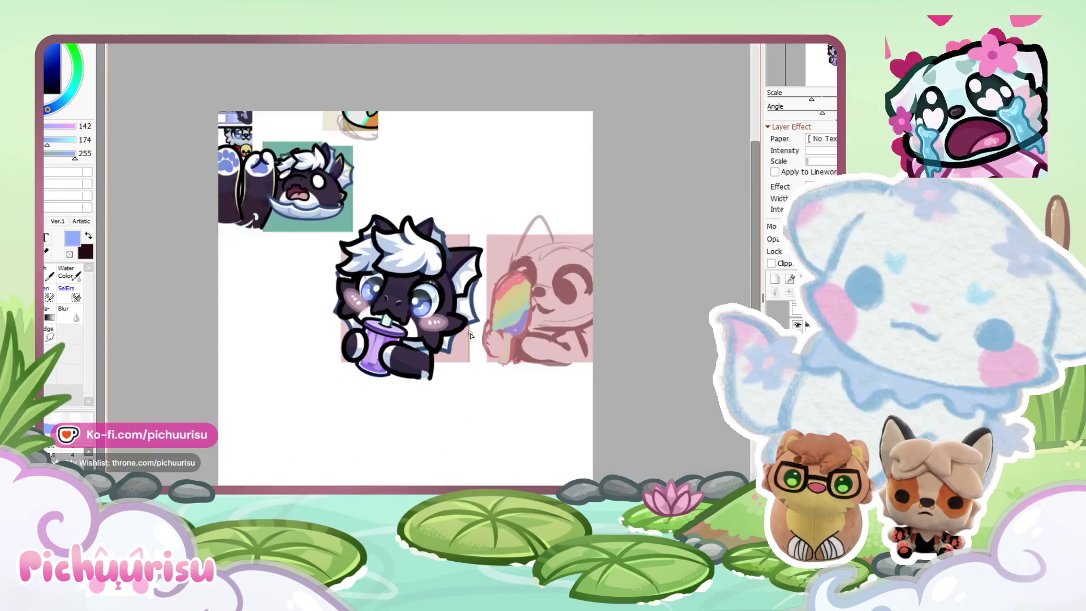
{"action": "scroll", "coordinate": [456, 310], "scroll_direction": "up", "scroll_amount": 1}
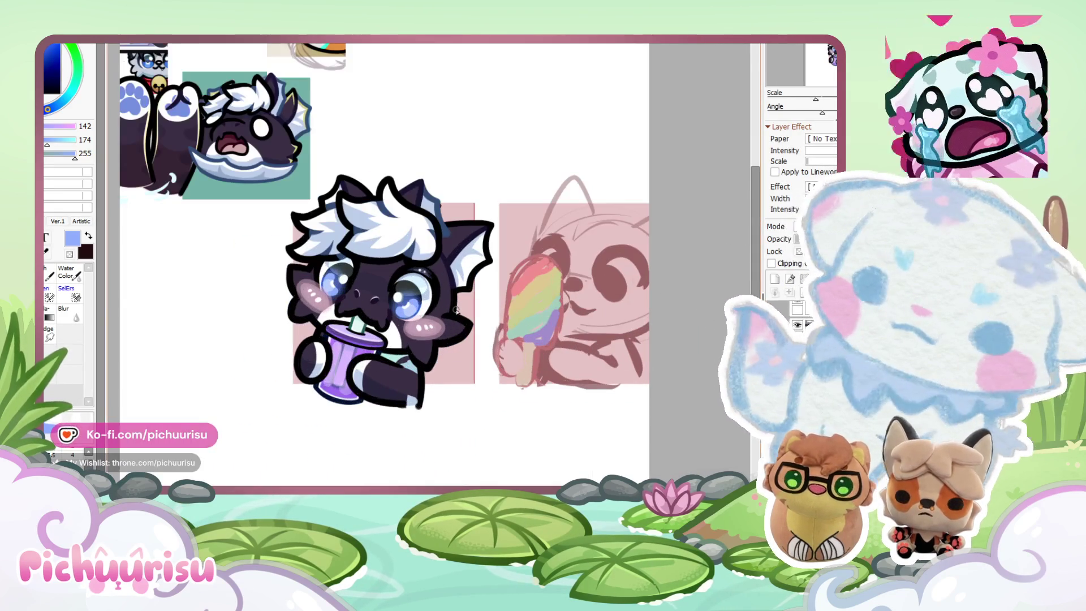
{"action": "scroll", "coordinate": [428, 294], "scroll_direction": "up", "scroll_amount": 3}
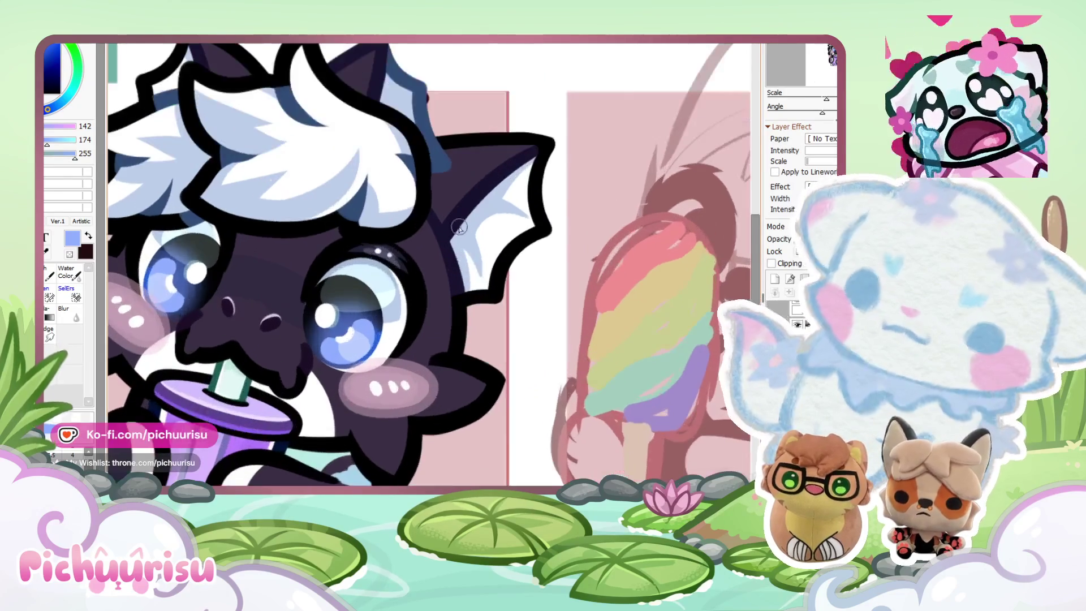
{"action": "scroll", "coordinate": [439, 201], "scroll_direction": "down", "scroll_amount": 2}
{"action": "left_click", "coordinate": [437, 186], "text": "alt"}
{"action": "scroll", "coordinate": [406, 256], "scroll_direction": "up", "scroll_amount": 2}
Draw two navy strokes outlining the dragon's lower body and tail
{"action": "mouse_move", "coordinate": [475, 356]}
{"action": "left_mouse_down"}
{"action": "mouse_move", "coordinate": [447, 422]}
{"action": "mouse_move", "coordinate": [331, 405]}
{"action": "mouse_move", "coordinate": [317, 385]}
{"action": "left_mouse_up"}
{"action": "scroll", "coordinate": [335, 355], "scroll_direction": "down", "scroll_amount": 2}
{"action": "scroll", "coordinate": [335, 355], "scroll_direction": "up", "scroll_amount": 1}
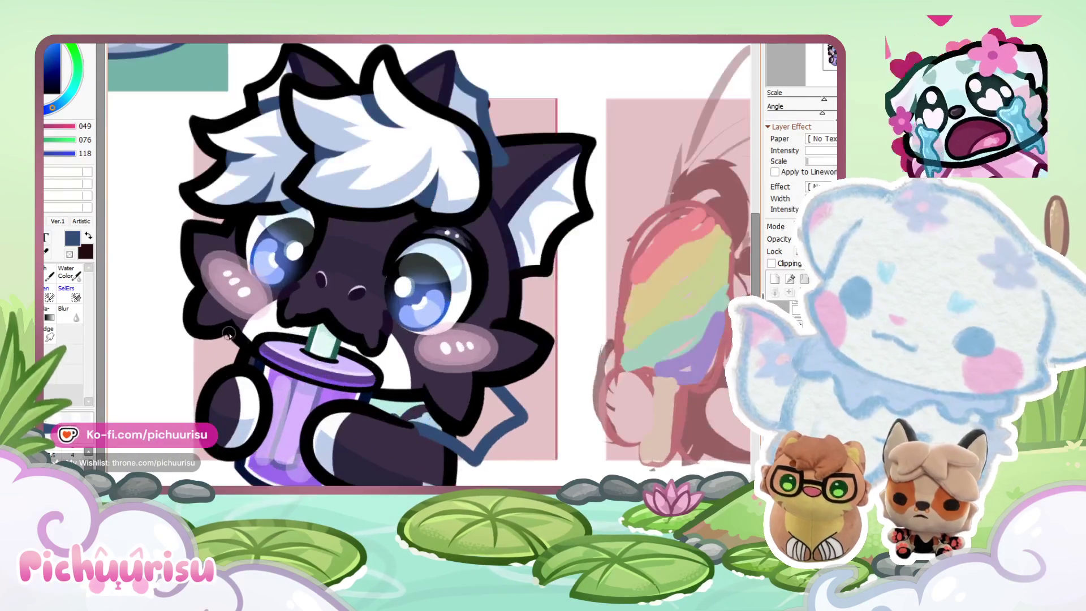
{"action": "scroll", "coordinate": [249, 339], "scroll_direction": "down", "scroll_amount": 2}
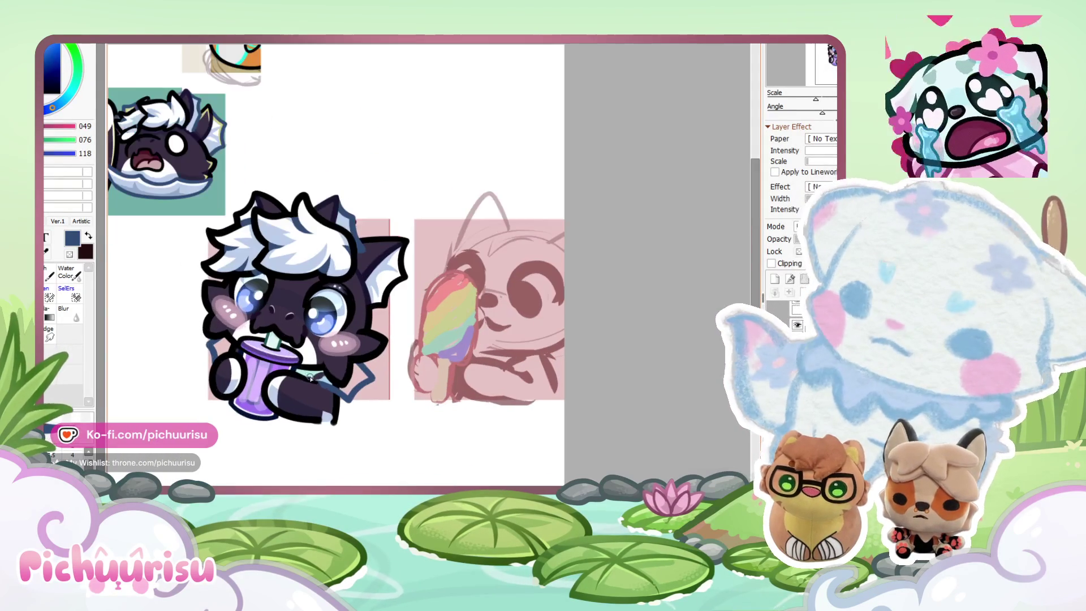
{"action": "scroll", "coordinate": [250, 340], "scroll_direction": "up", "scroll_amount": 1}
{"action": "scroll", "coordinate": [429, 293], "scroll_direction": "up", "scroll_amount": 2}
{"action": "scroll", "coordinate": [428, 293], "scroll_direction": "up", "scroll_amount": 2}
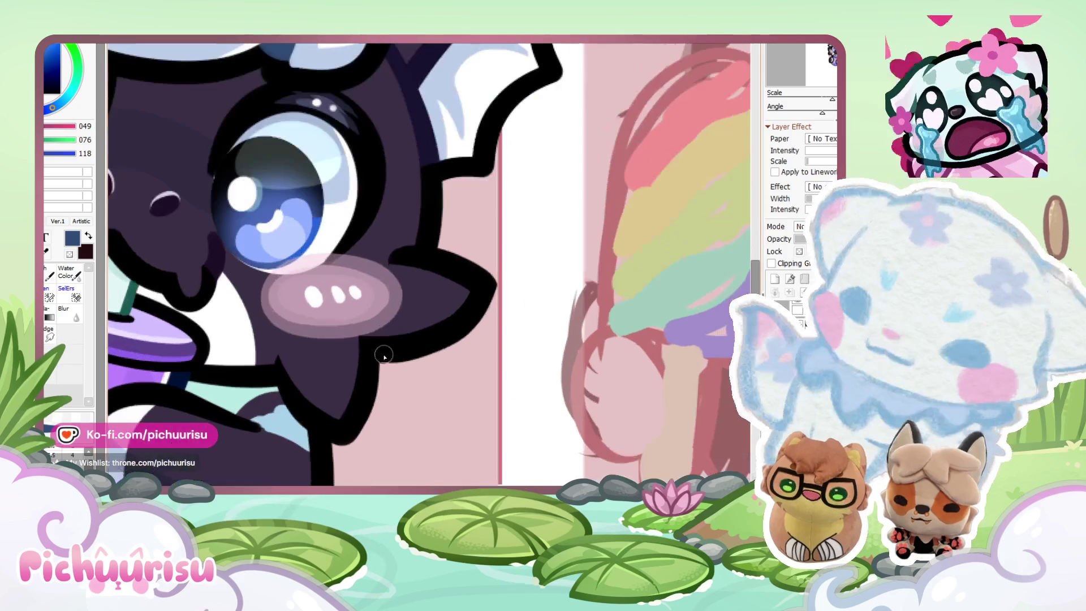
{"action": "mouse_move", "coordinate": [412, 367]}
{"action": "left_mouse_down"}
{"action": "mouse_move", "coordinate": [390, 464]}
{"action": "mouse_move", "coordinate": [257, 420]}
{"action": "left_mouse_up"}
{"action": "scroll", "coordinate": [256, 420], "scroll_direction": "down", "scroll_amount": 2}
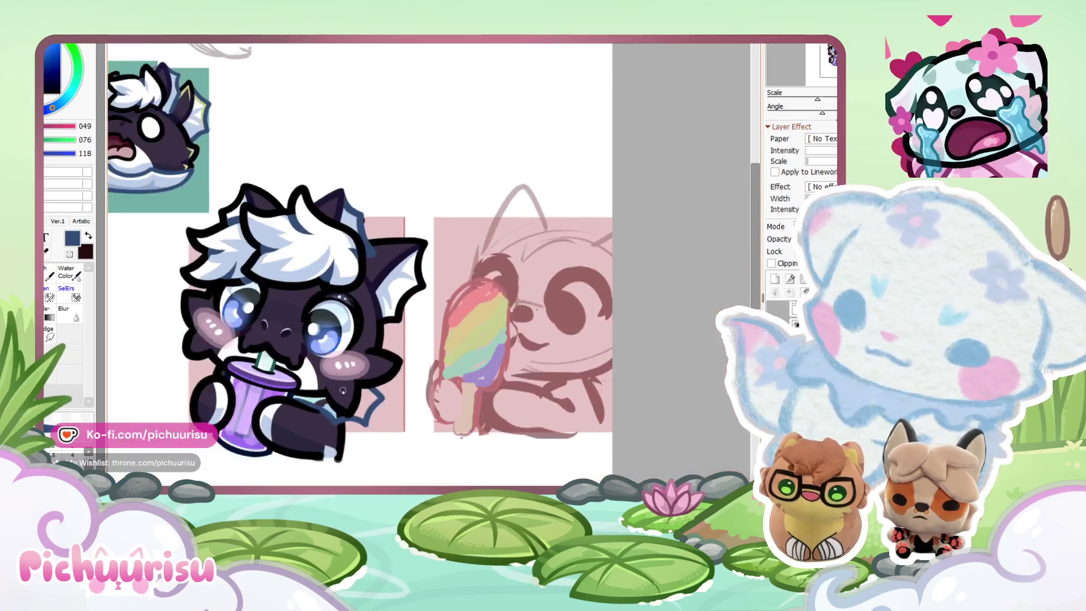
{"action": "scroll", "coordinate": [195, 419], "scroll_direction": "up", "scroll_amount": 3}
{"action": "scroll", "coordinate": [195, 418], "scroll_direction": "down", "scroll_amount": 3}
{"action": "scroll", "coordinate": [203, 373], "scroll_direction": "up", "scroll_amount": 2}
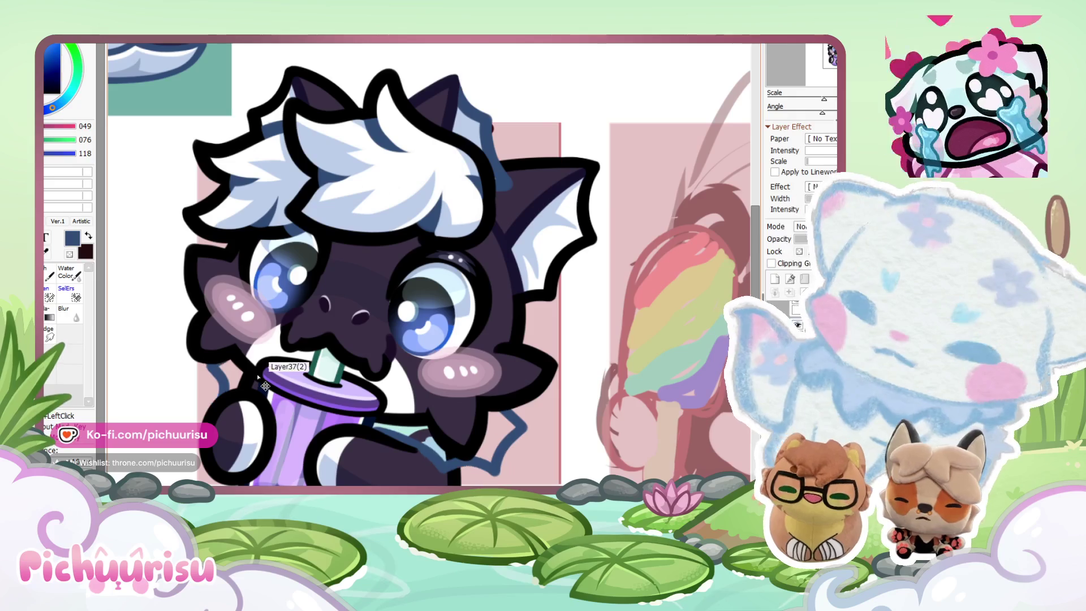
{"action": "scroll", "coordinate": [532, 435], "scroll_direction": "up", "scroll_amount": 2}
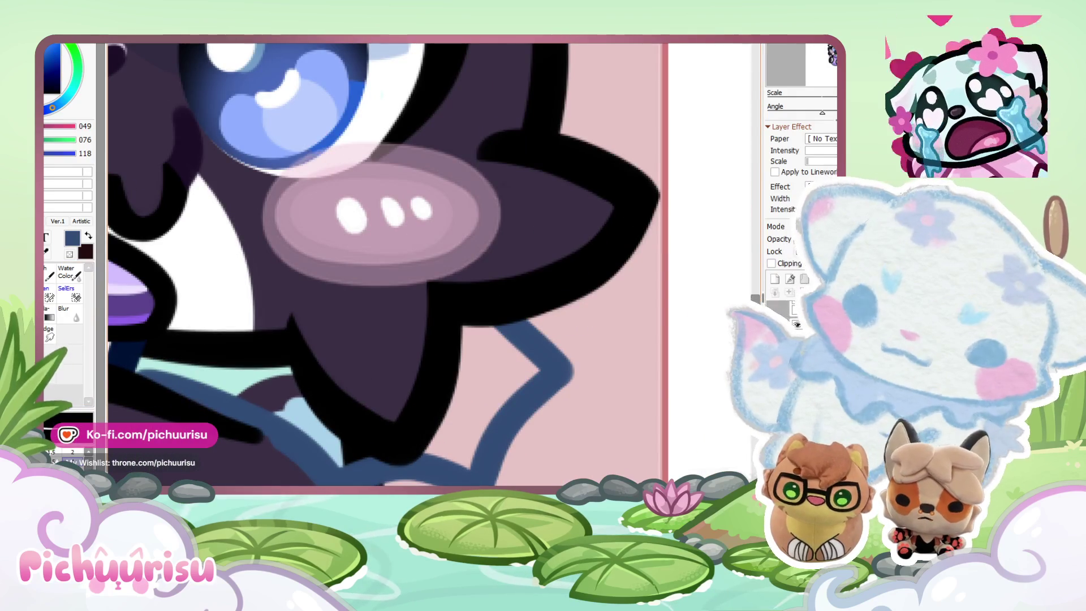
{"action": "scroll", "coordinate": [424, 291], "scroll_direction": "up", "scroll_amount": 2}
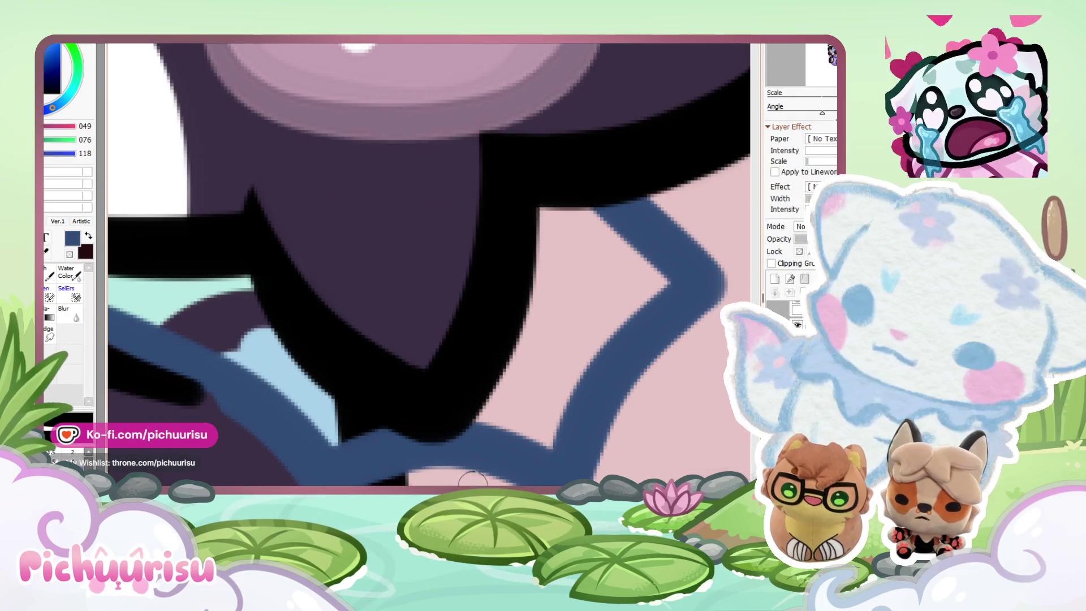
{"action": "scroll", "coordinate": [412, 412], "scroll_direction": "down", "scroll_amount": 3}
{"action": "scroll", "coordinate": [412, 412], "scroll_direction": "down", "scroll_amount": 2}
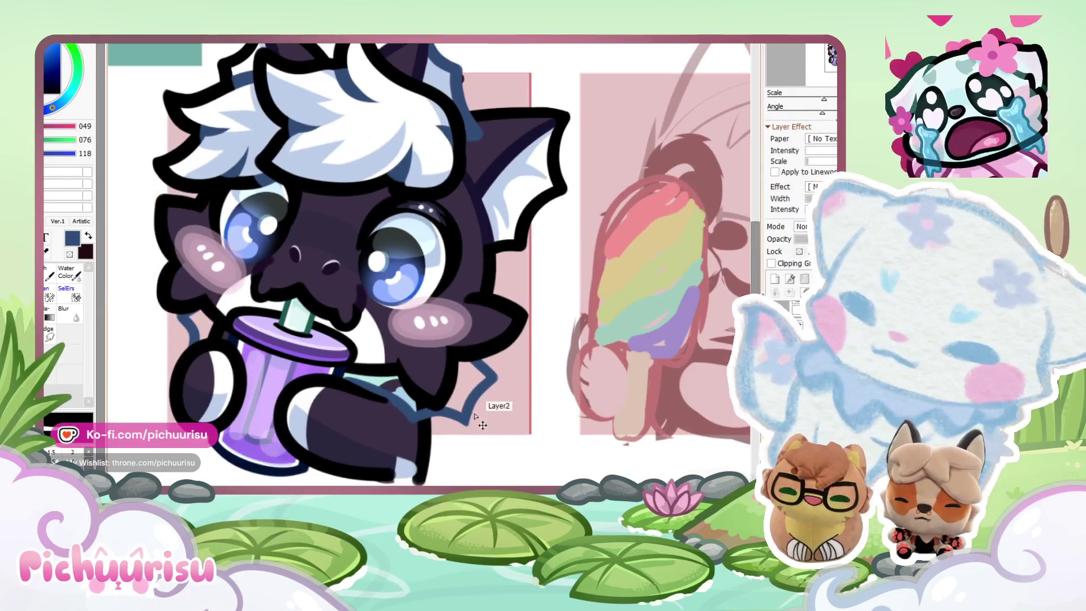
Transform the new outline, skewing its top edge upward, and commit it
{"action": "key", "text": "ctrl+t"}
{"action": "left_click_drag", "start_coordinate": [498, 424], "coordinate": [487, 418]}
{"action": "left_click_drag", "start_coordinate": [498, 288], "coordinate": [499, 277]}
{"action": "key", "text": "Return"}
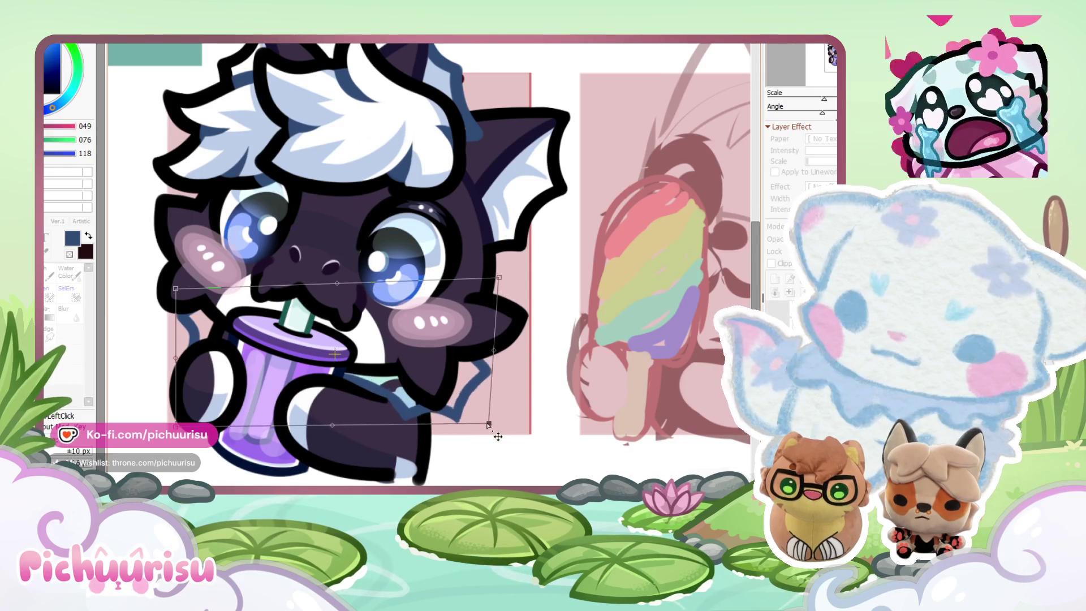
{"action": "scroll", "coordinate": [435, 370], "scroll_direction": "down", "scroll_amount": 2}
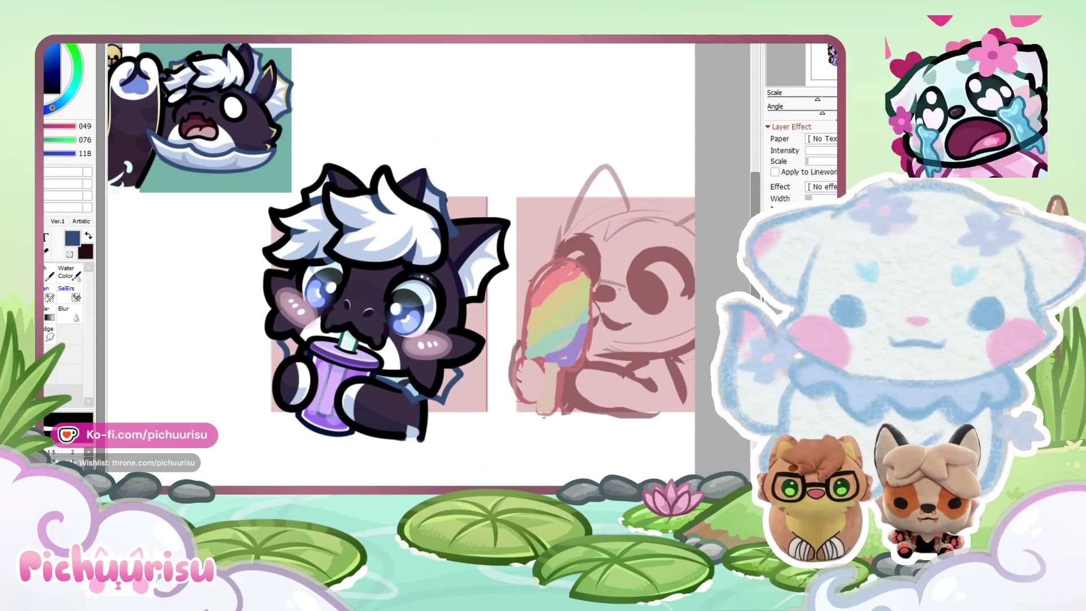
Paint dark blue strokes along the tail and paw, undoing the stray dark-red collar stroke
{"action": "left_click", "coordinate": [403, 399]}
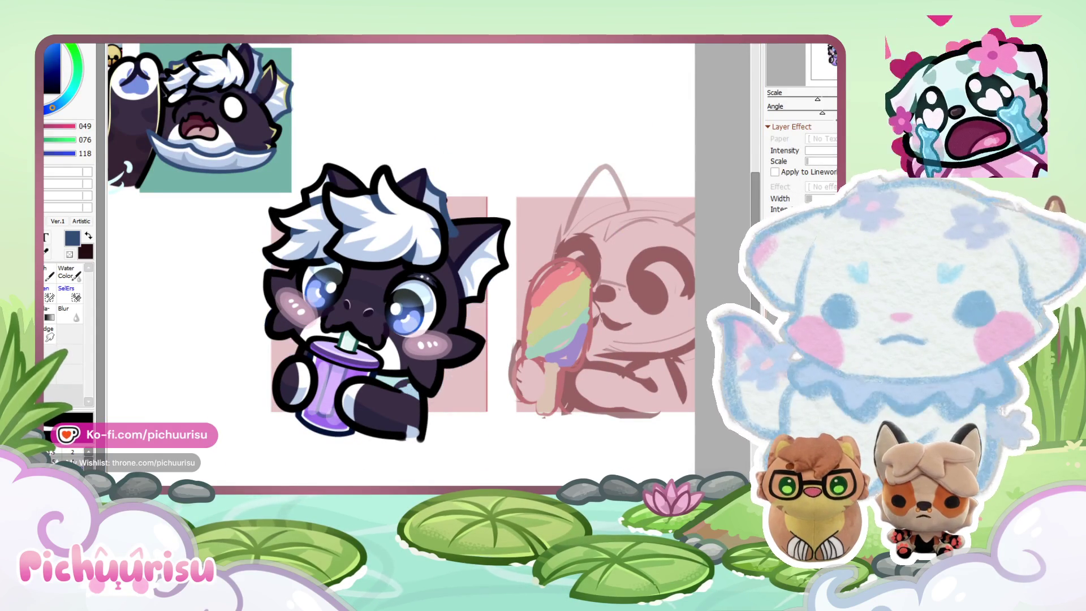
{"action": "left_click_drag", "start_coordinate": [378, 399], "coordinate": [462, 371]}
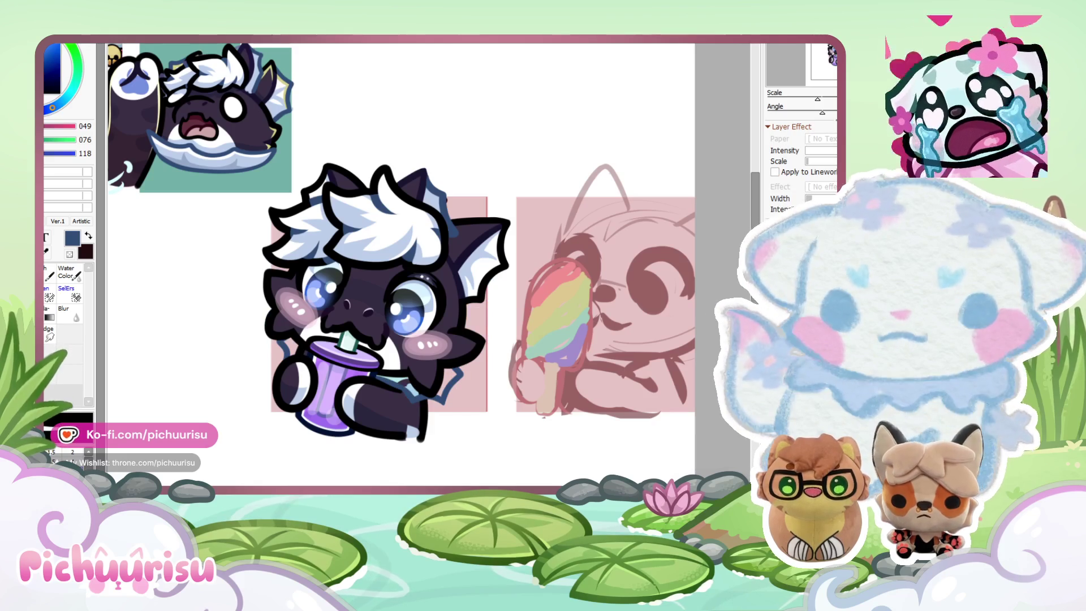
{"action": "scroll", "coordinate": [396, 266], "scroll_direction": "up", "scroll_amount": 5}
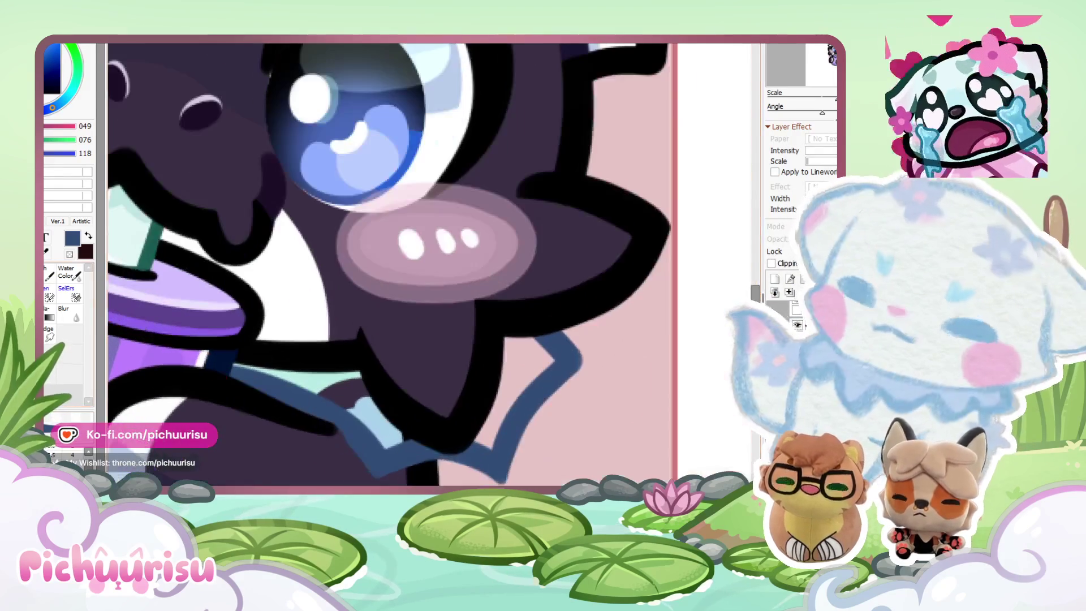
{"action": "scroll", "coordinate": [244, 274], "scroll_direction": "down", "scroll_amount": 2}
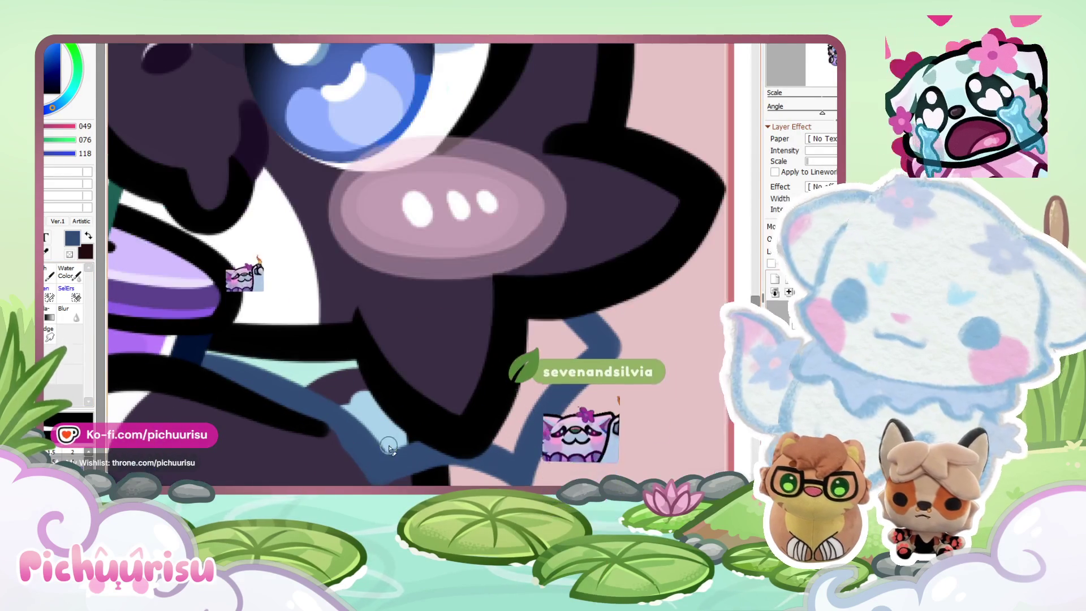
{"action": "scroll", "coordinate": [245, 274], "scroll_direction": "down", "scroll_amount": 3}
{"action": "scroll", "coordinate": [331, 411], "scroll_direction": "up", "scroll_amount": 2}
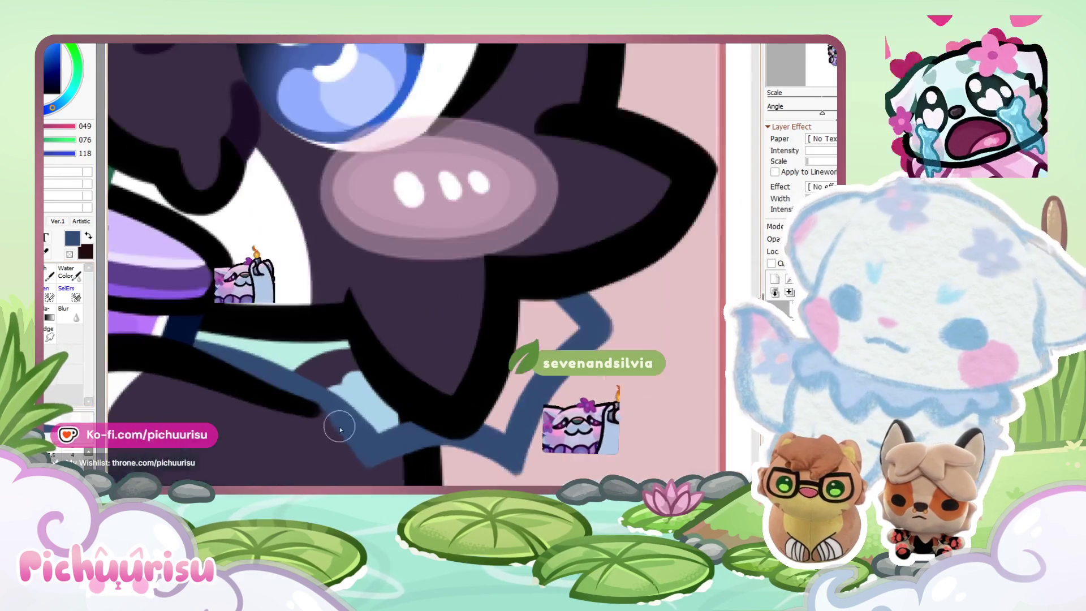
{"action": "scroll", "coordinate": [607, 374], "scroll_direction": "down", "scroll_amount": 2}
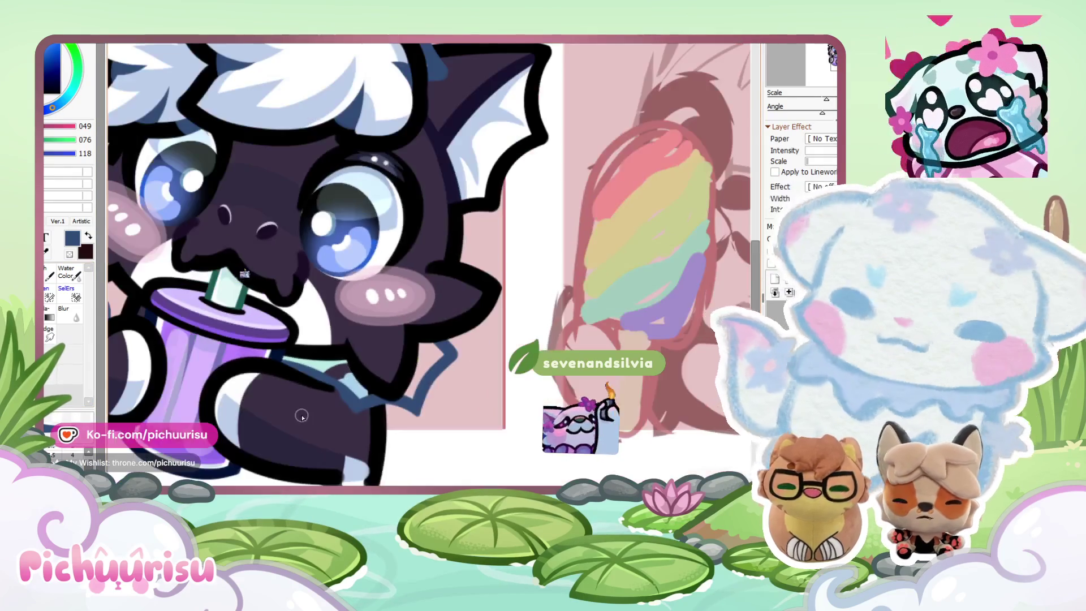
{"action": "scroll", "coordinate": [340, 416], "scroll_direction": "up", "scroll_amount": 4}
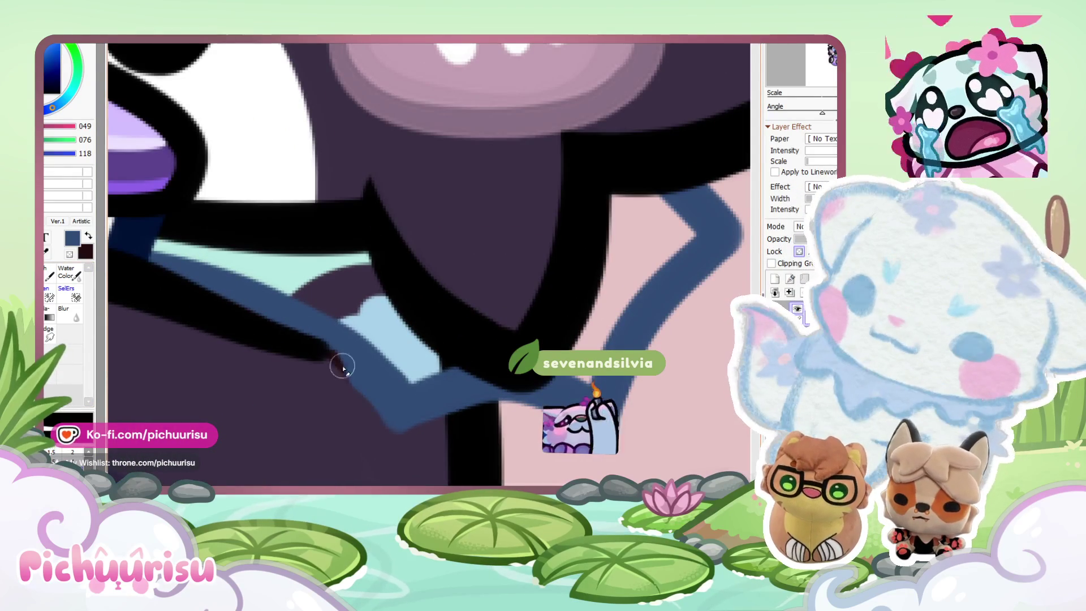
{"action": "left_click_drag", "start_coordinate": [327, 352], "coordinate": [348, 387]}
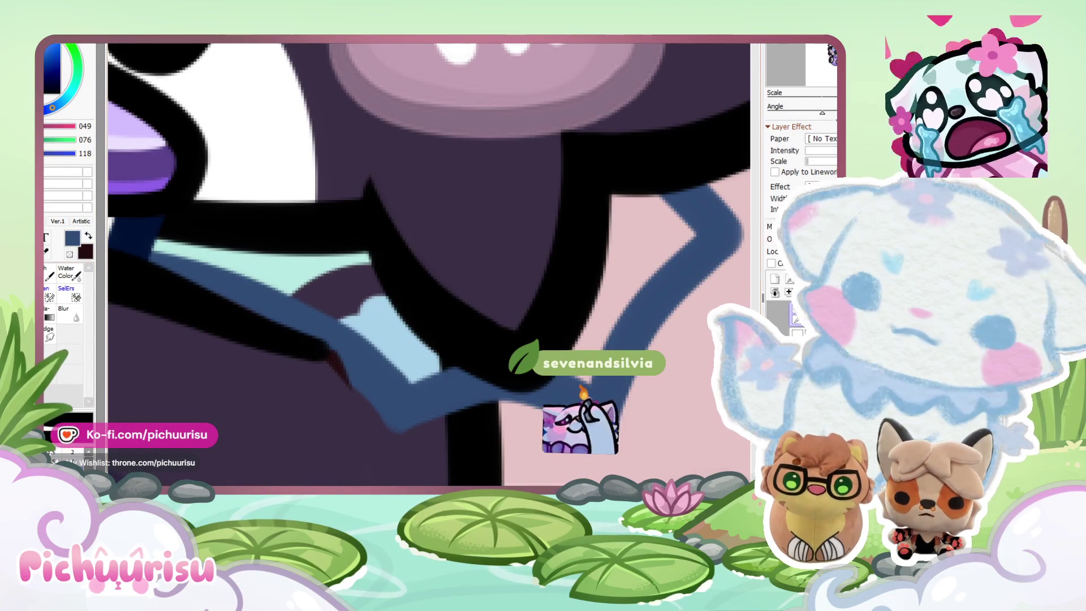
{"action": "key", "text": "ctrl+z"}
Sample the pale blue collar colour, then switch the painting colour to white
{"action": "scroll", "coordinate": [399, 474], "scroll_direction": "down", "scroll_amount": 1}
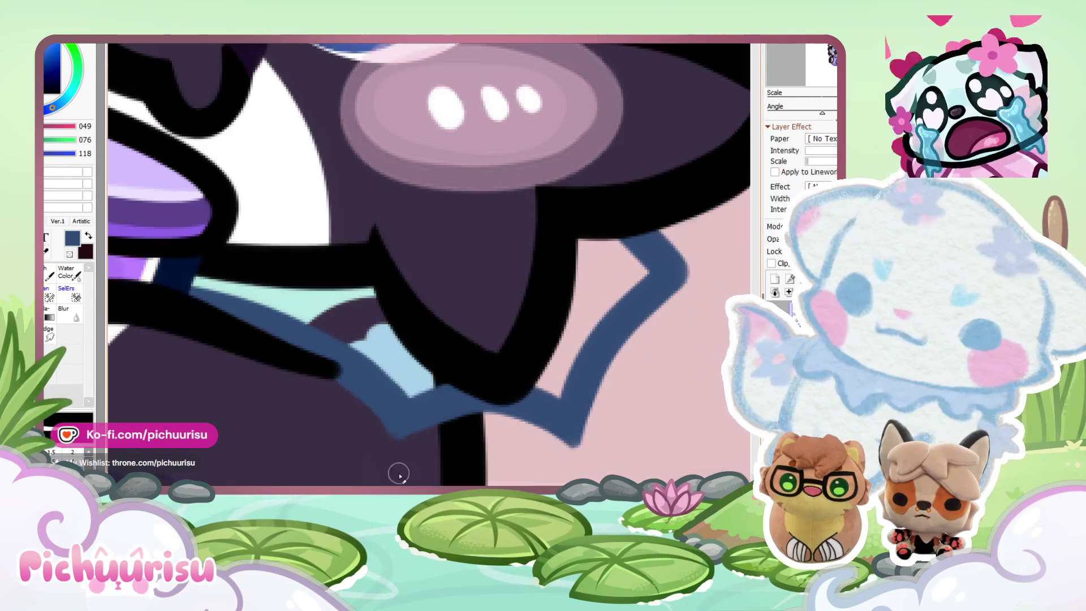
{"action": "scroll", "coordinate": [527, 435], "scroll_direction": "up", "scroll_amount": 1}
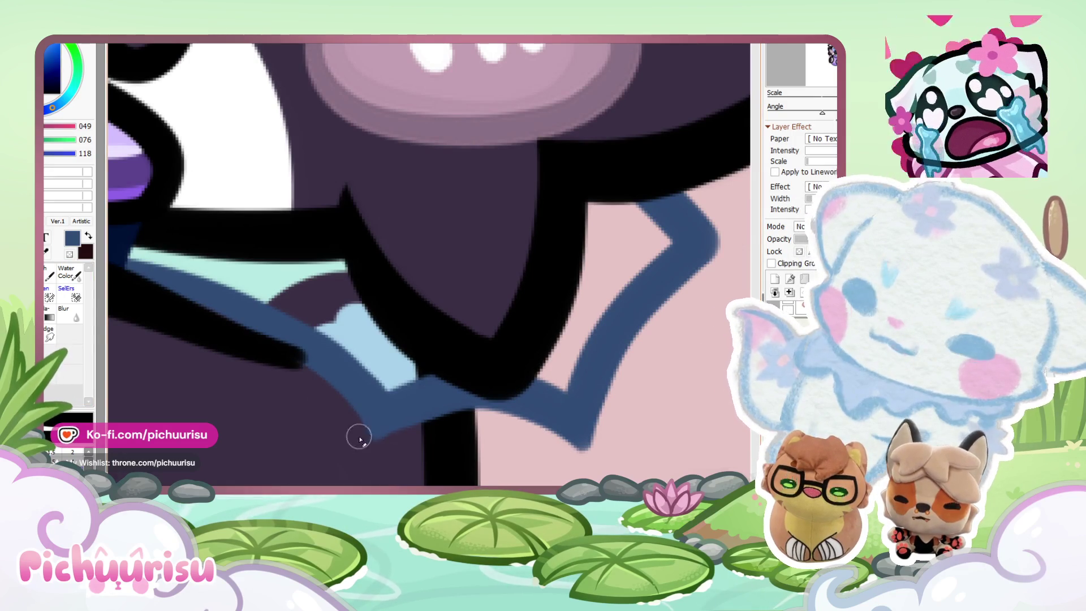
{"action": "scroll", "coordinate": [399, 436], "scroll_direction": "down", "scroll_amount": 1}
{"action": "scroll", "coordinate": [433, 447], "scroll_direction": "up", "scroll_amount": 3}
{"action": "scroll", "coordinate": [404, 465], "scroll_direction": "down", "scroll_amount": 6}
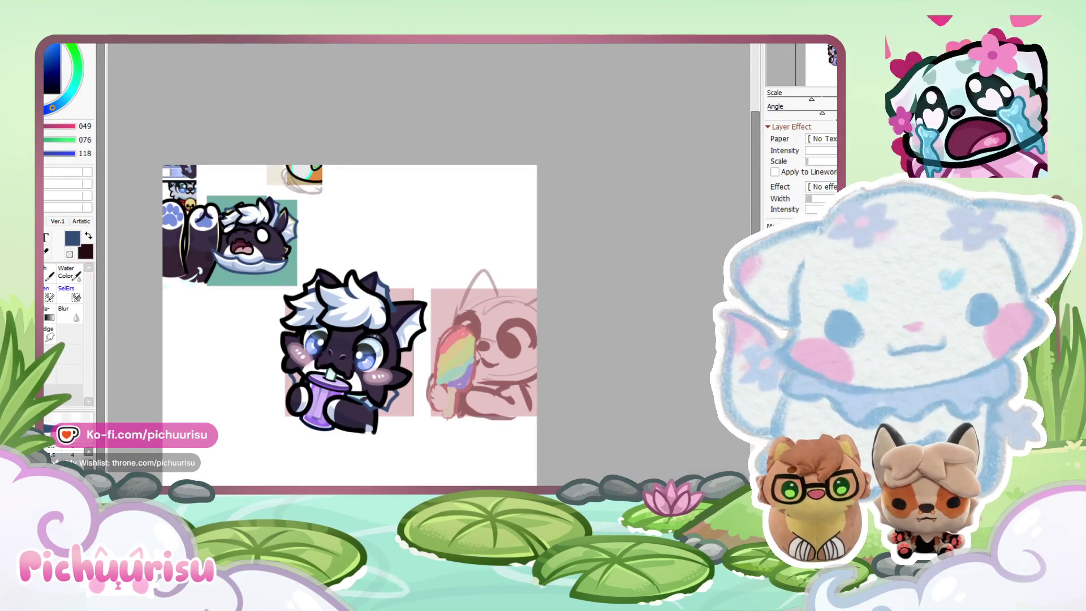
{"action": "scroll", "coordinate": [331, 317], "scroll_direction": "up", "scroll_amount": 2}
{"action": "left_click", "coordinate": [429, 292], "text": "alt"}
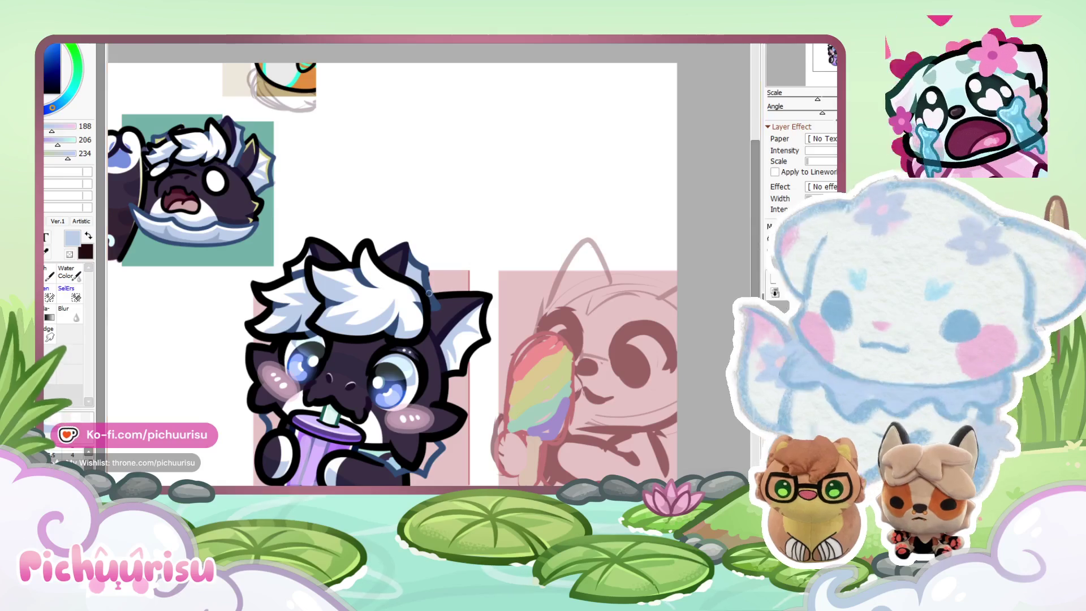
{"action": "scroll", "coordinate": [272, 405], "scroll_direction": "up", "scroll_amount": 2}
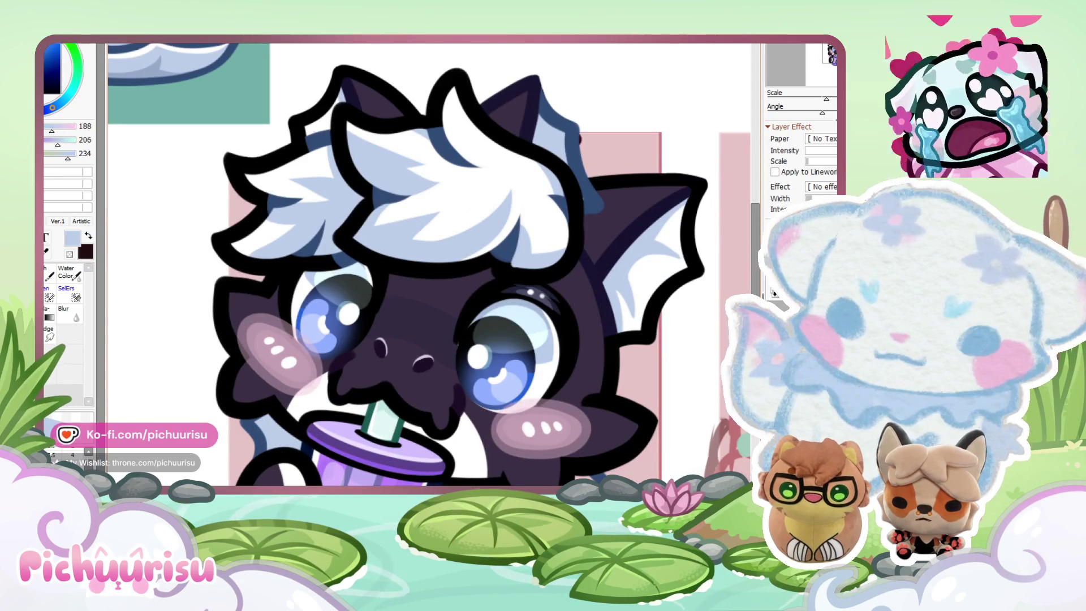
{"action": "scroll", "coordinate": [566, 480], "scroll_direction": "down", "scroll_amount": 3}
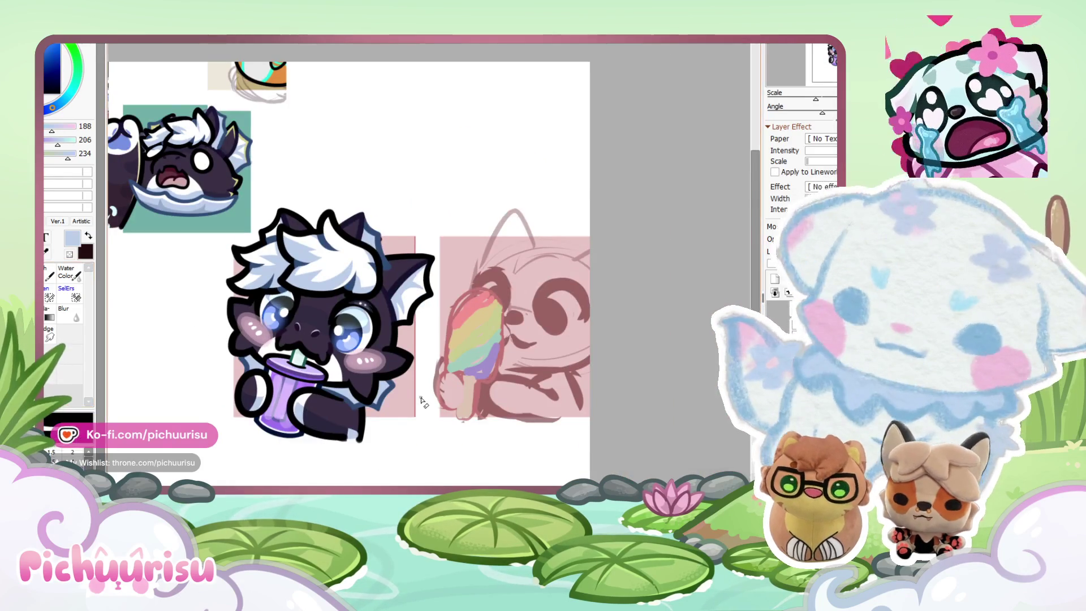
{"action": "scroll", "coordinate": [428, 410], "scroll_direction": "up", "scroll_amount": 4}
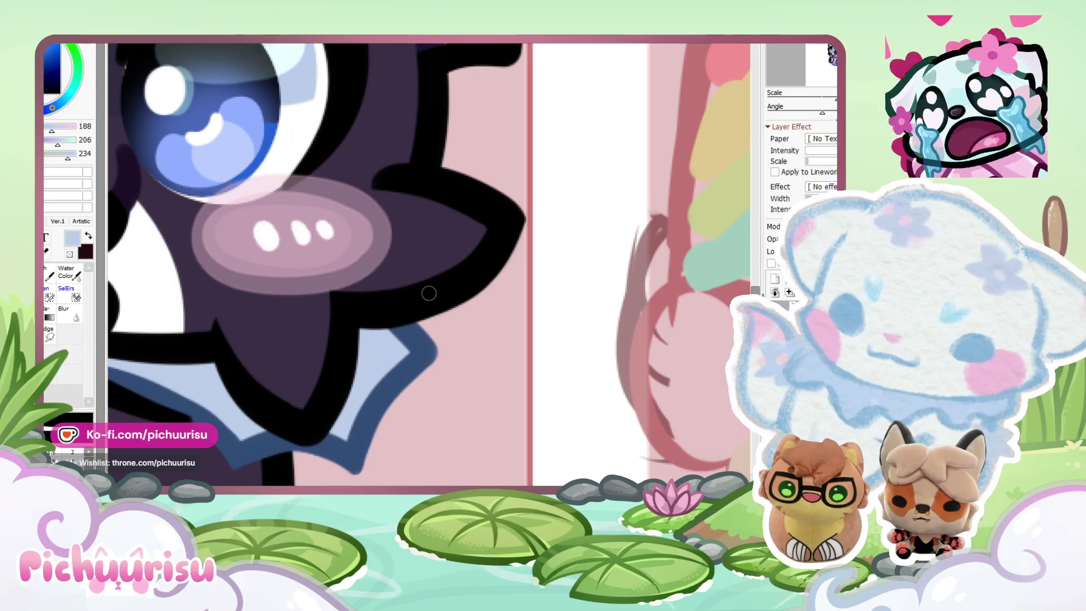
{"action": "scroll", "coordinate": [376, 457], "scroll_direction": "up", "scroll_amount": 2}
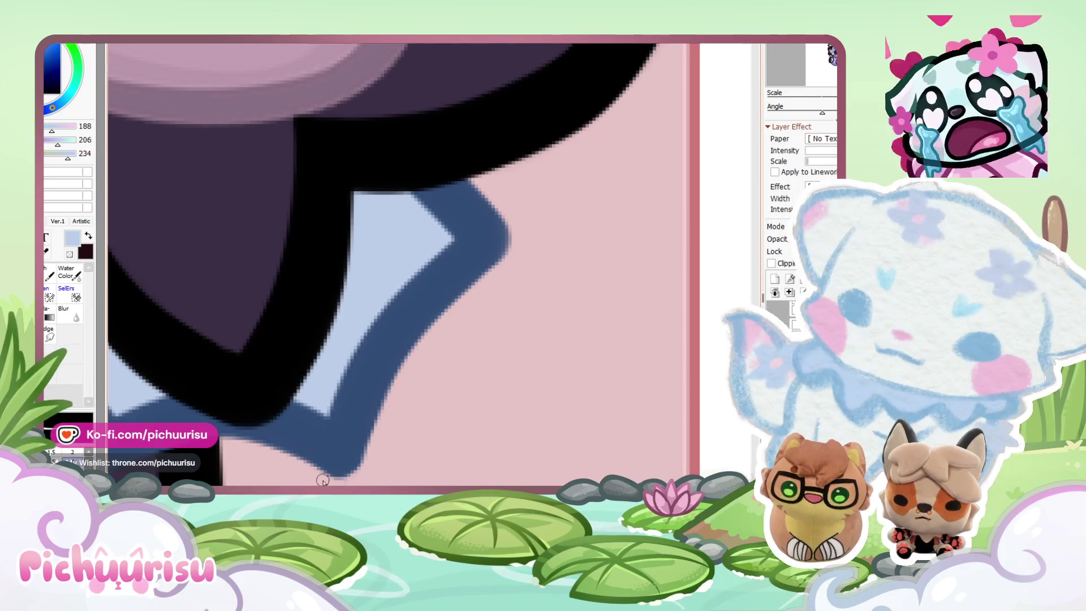
{"action": "scroll", "coordinate": [309, 477], "scroll_direction": "down", "scroll_amount": 2}
{"action": "scroll", "coordinate": [264, 447], "scroll_direction": "up", "scroll_amount": 2}
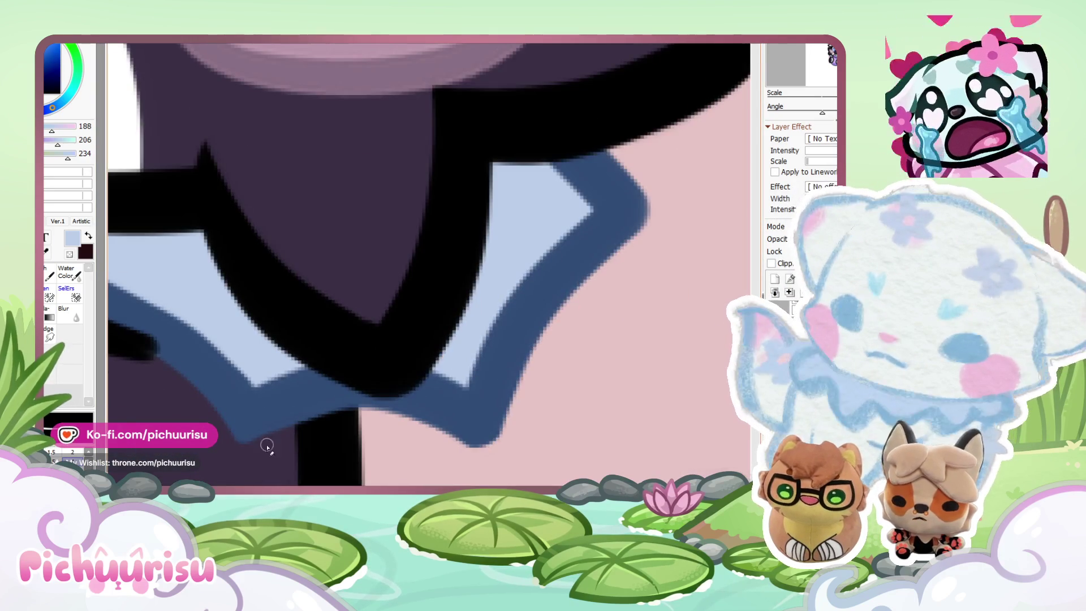
{"action": "scroll", "coordinate": [270, 446], "scroll_direction": "down", "scroll_amount": 3}
{"action": "scroll", "coordinate": [280, 451], "scroll_direction": "up", "scroll_amount": 2}
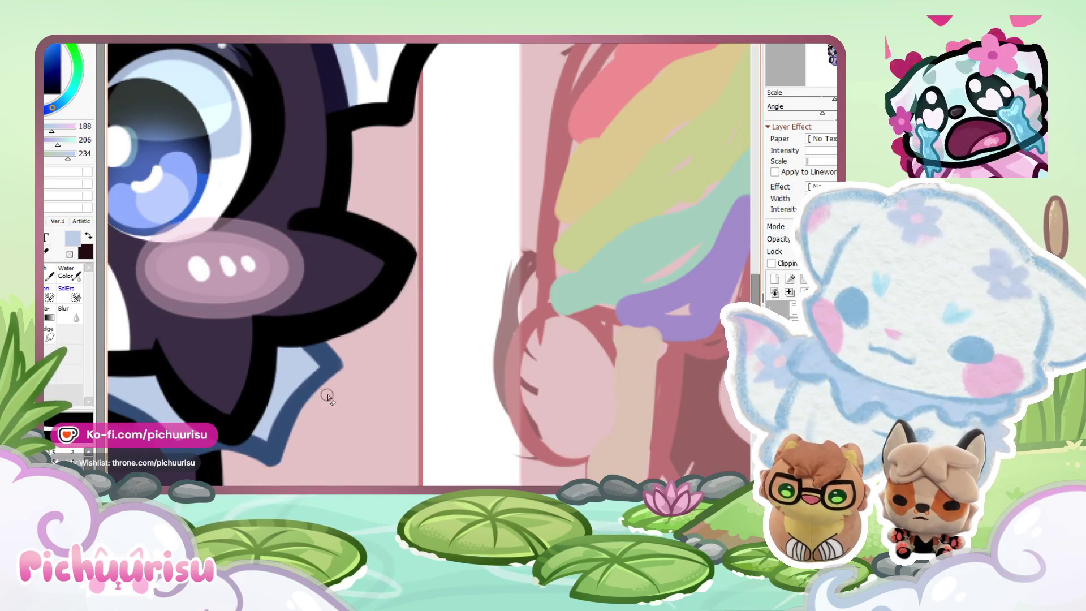
{"action": "scroll", "coordinate": [298, 441], "scroll_direction": "up", "scroll_amount": 2}
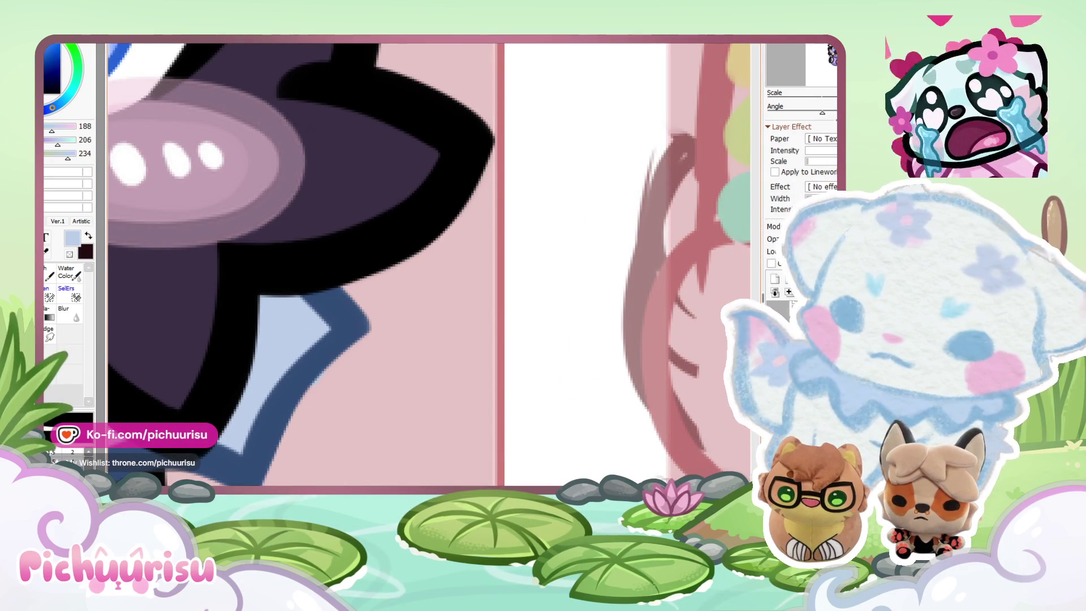
{"action": "scroll", "coordinate": [454, 482], "scroll_direction": "down", "scroll_amount": 1}
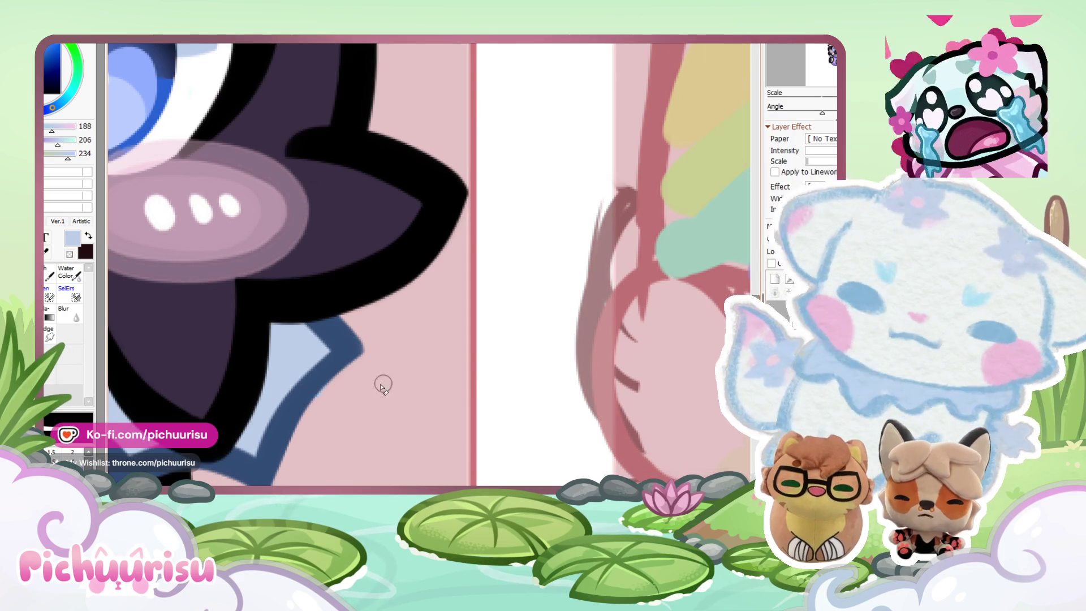
{"action": "scroll", "coordinate": [224, 485], "scroll_direction": "down", "scroll_amount": 5}
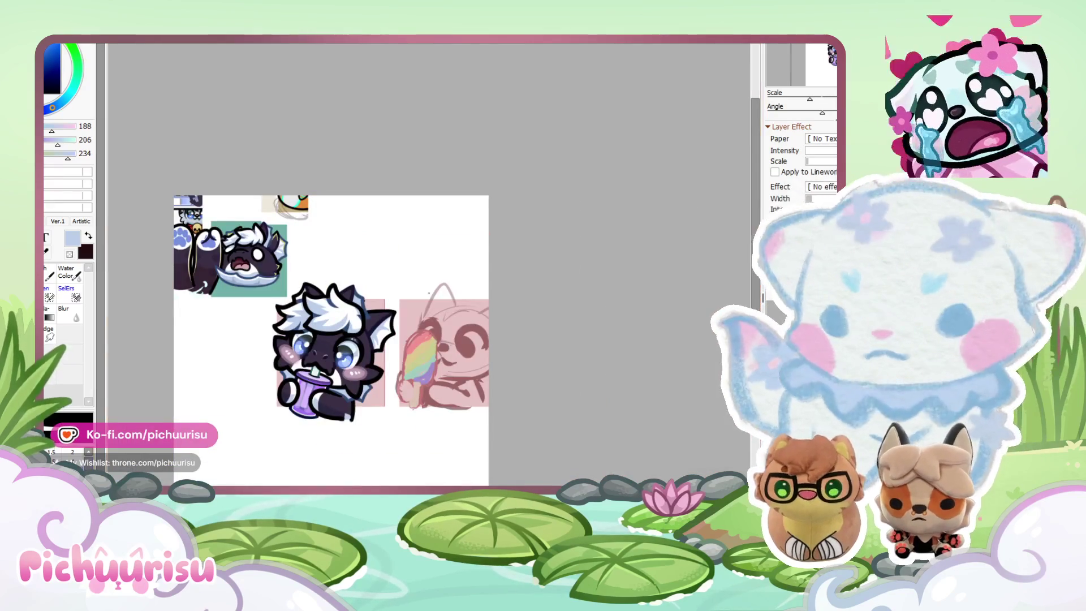
{"action": "scroll", "coordinate": [343, 310], "scroll_direction": "up", "scroll_amount": 2}
{"action": "left_click", "coordinate": [342, 310], "text": "alt"}
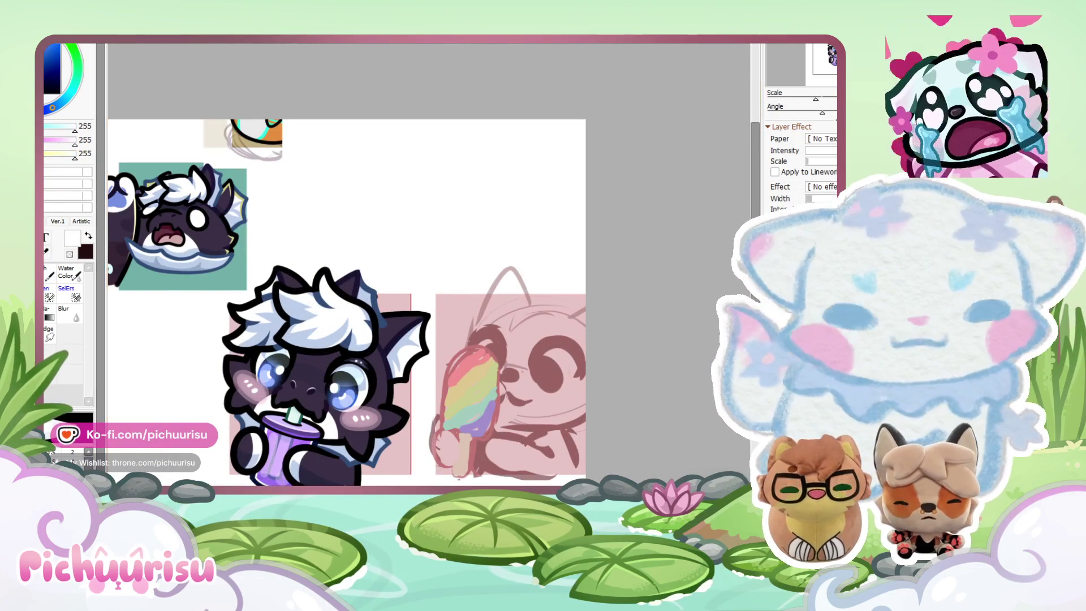
{"action": "scroll", "coordinate": [430, 293], "scroll_direction": "up", "scroll_amount": 2}
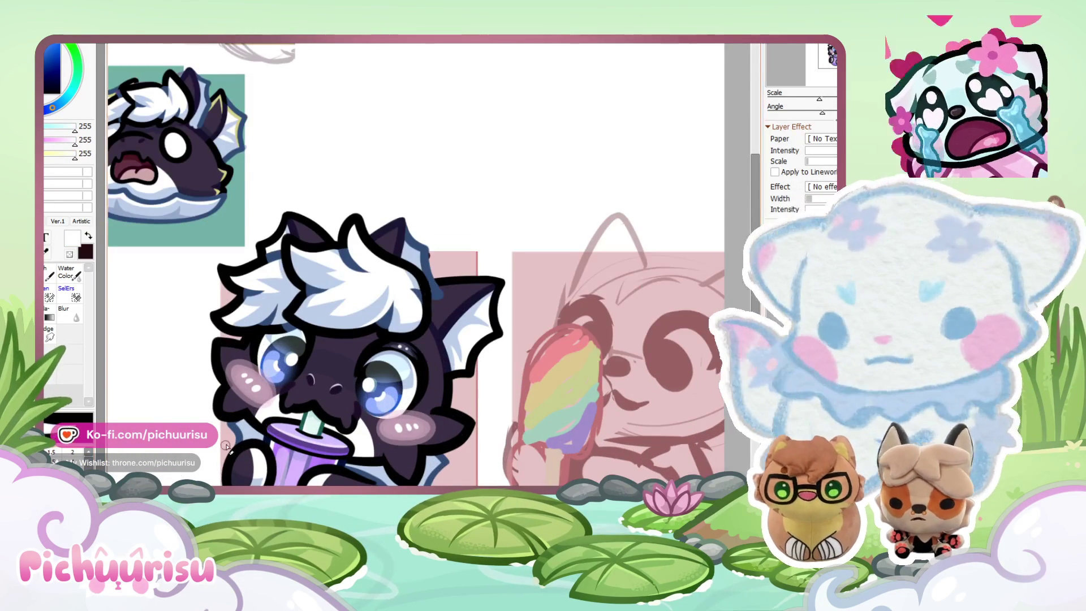
{"action": "scroll", "coordinate": [246, 429], "scroll_direction": "up", "scroll_amount": 3}
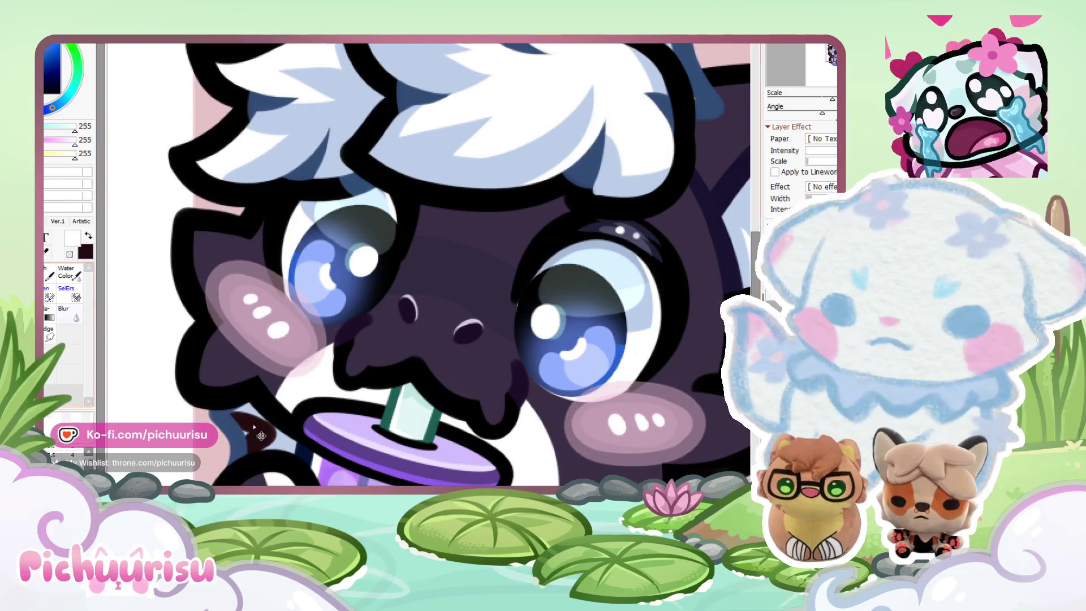
Brush white over the dark patch beside the cup, then re-sample the collar's pale blue
{"action": "left_click_drag", "start_coordinate": [235, 420], "coordinate": [238, 465]}
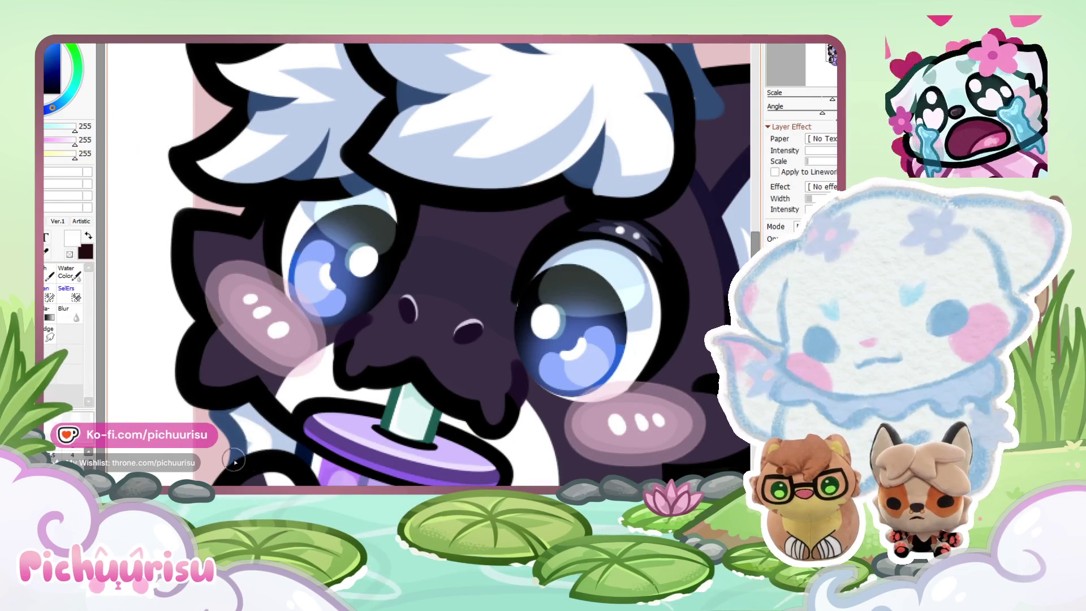
{"action": "scroll", "coordinate": [235, 441], "scroll_direction": "down", "scroll_amount": 3}
{"action": "scroll", "coordinate": [350, 420], "scroll_direction": "up", "scroll_amount": 4}
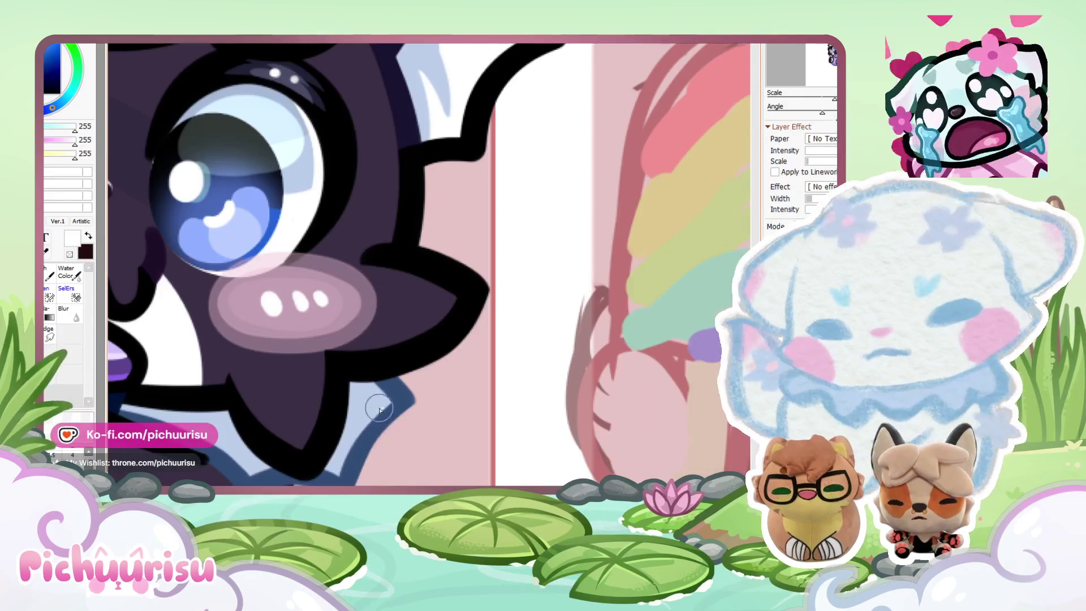
{"action": "scroll", "coordinate": [332, 403], "scroll_direction": "down", "scroll_amount": 3}
{"action": "scroll", "coordinate": [278, 428], "scroll_direction": "up", "scroll_amount": 3}
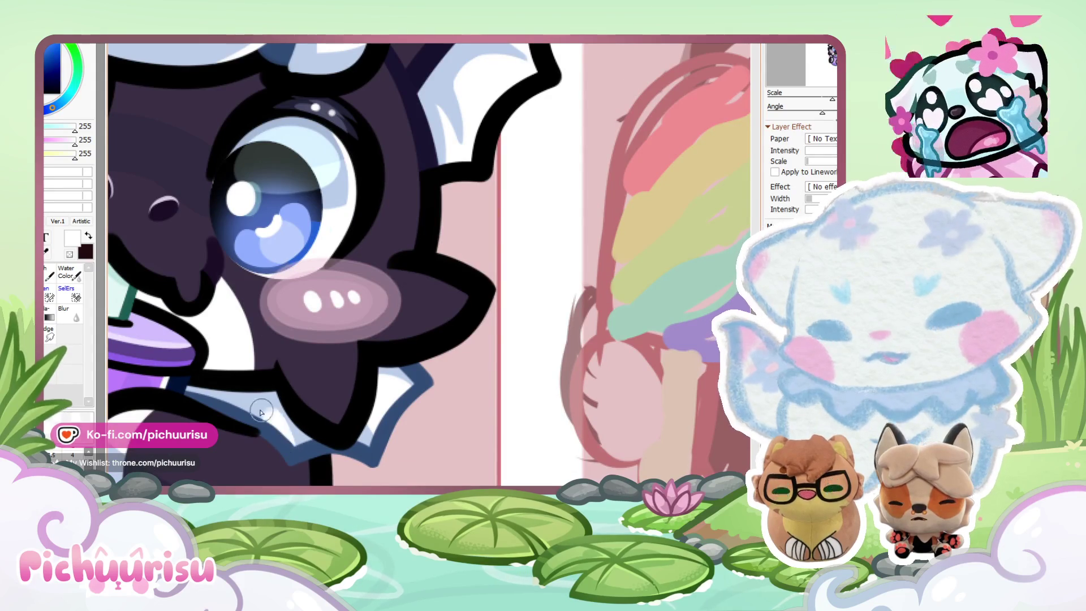
{"action": "left_click", "coordinate": [231, 398], "text": "alt"}
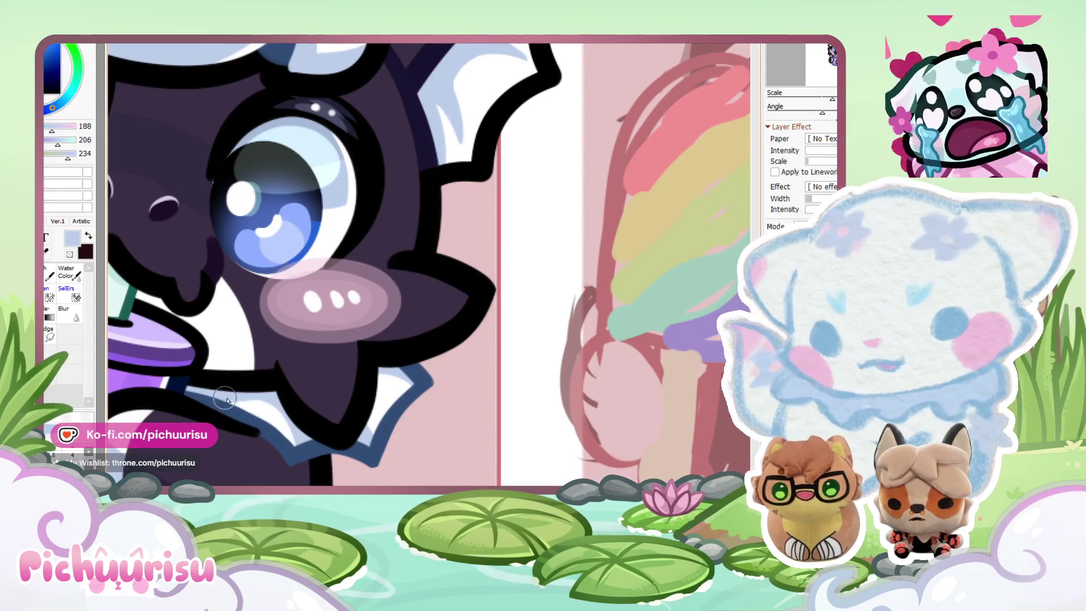
{"action": "scroll", "coordinate": [219, 403], "scroll_direction": "down", "scroll_amount": 4}
{"action": "scroll", "coordinate": [558, 399], "scroll_direction": "up", "scroll_amount": 2}
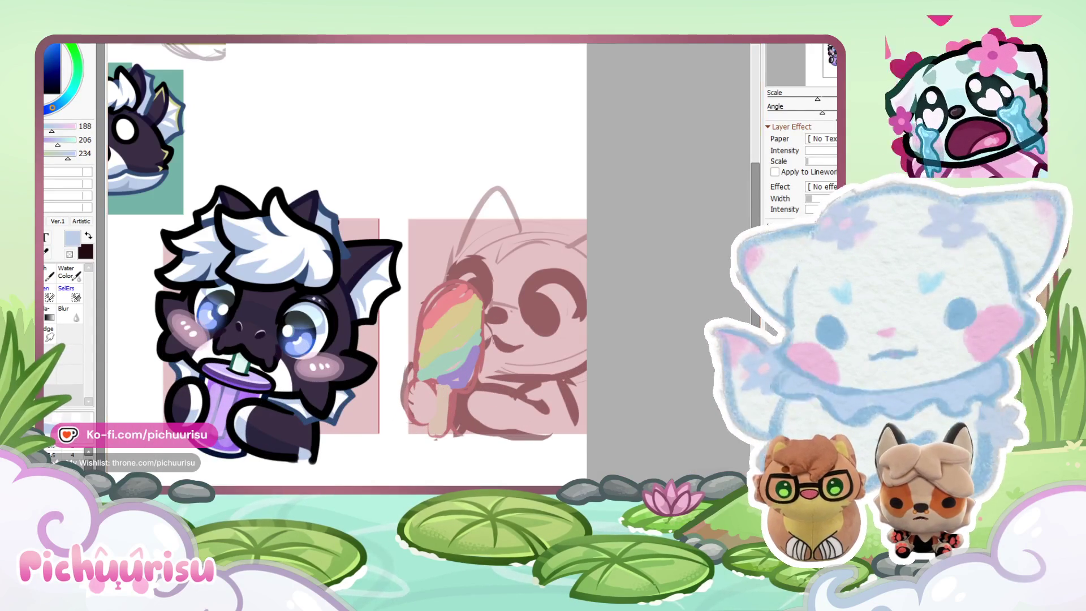
{"action": "scroll", "coordinate": [339, 393], "scroll_direction": "up", "scroll_amount": 5}
Sample the dark blue collar colour and test strokes along the collar edge, undoing misfits
{"action": "left_click", "coordinate": [387, 365], "text": "alt"}
{"action": "left_click_drag", "start_coordinate": [351, 359], "coordinate": [283, 481]}
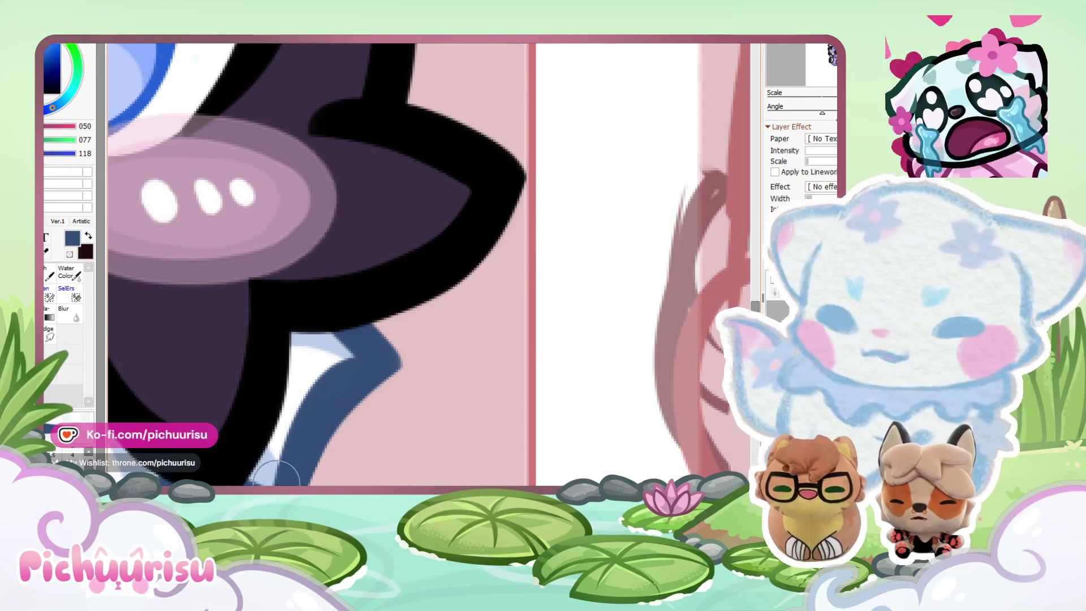
{"action": "key", "text": "ctrl+z"}
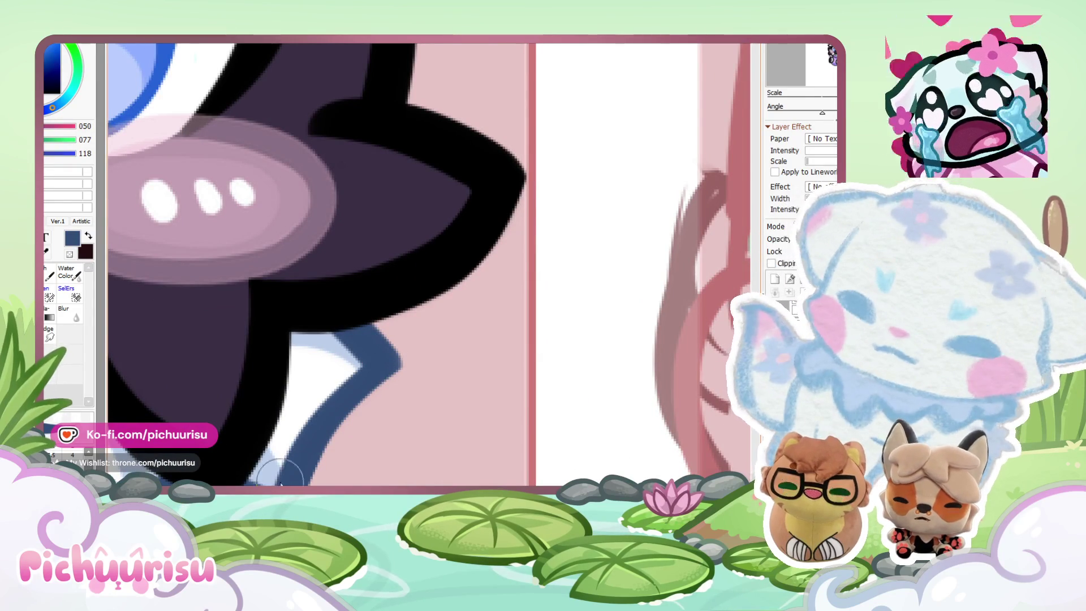
{"action": "left_click_drag", "start_coordinate": [277, 480], "coordinate": [381, 359]}
{"action": "mouse_move", "coordinate": [299, 485]}
{"action": "left_mouse_down"}
{"action": "mouse_move", "coordinate": [339, 417]}
{"action": "mouse_move", "coordinate": [399, 364]}
{"action": "left_mouse_up"}
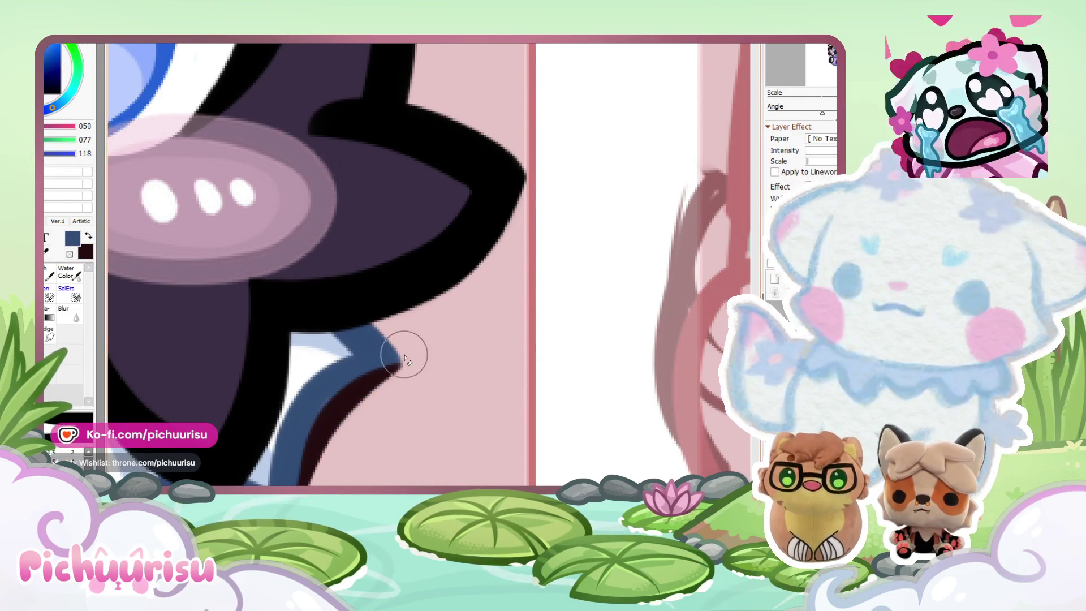
{"action": "key", "text": "ctrl+z"}
{"action": "left_click_drag", "start_coordinate": [408, 381], "coordinate": [314, 484]}
{"action": "key", "text": "ctrl+z"}
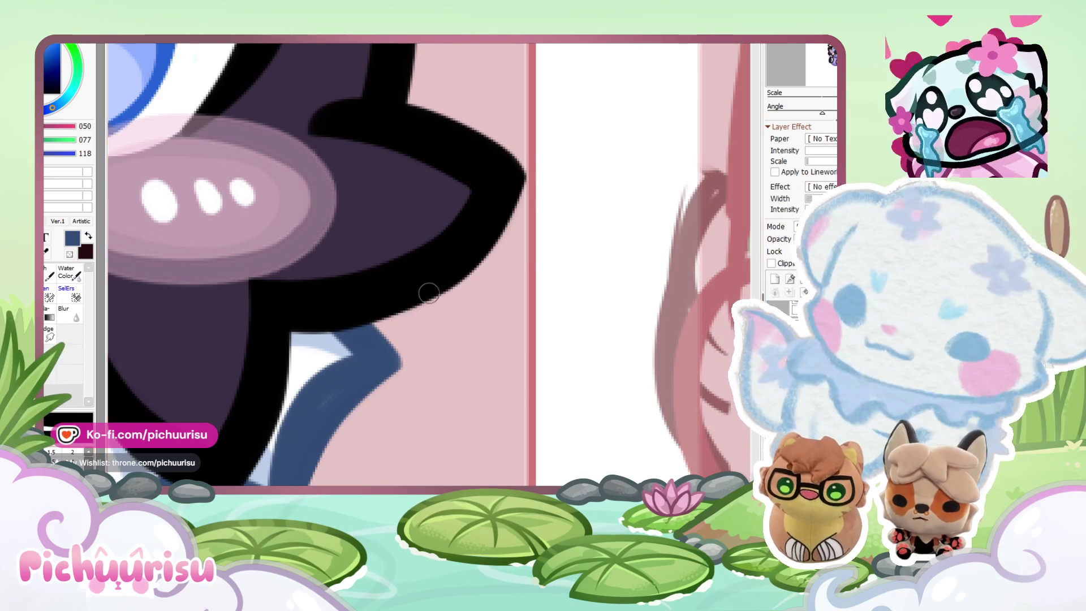
Retrace and smooth the blue collar edge beside the character's cheek with long strokes
{"action": "scroll", "coordinate": [292, 509], "scroll_direction": "up", "scroll_amount": 2}
{"action": "mouse_move", "coordinate": [300, 483]}
{"action": "left_mouse_down"}
{"action": "mouse_move", "coordinate": [351, 363]}
{"action": "mouse_move", "coordinate": [450, 291]}
{"action": "left_mouse_up"}
{"action": "mouse_move", "coordinate": [306, 481]}
{"action": "left_mouse_down"}
{"action": "mouse_move", "coordinate": [322, 406]}
{"action": "mouse_move", "coordinate": [443, 248]}
{"action": "left_mouse_up"}
{"action": "scroll", "coordinate": [277, 356], "scroll_direction": "down", "scroll_amount": 2}
{"action": "scroll", "coordinate": [277, 356], "scroll_direction": "down", "scroll_amount": 2}
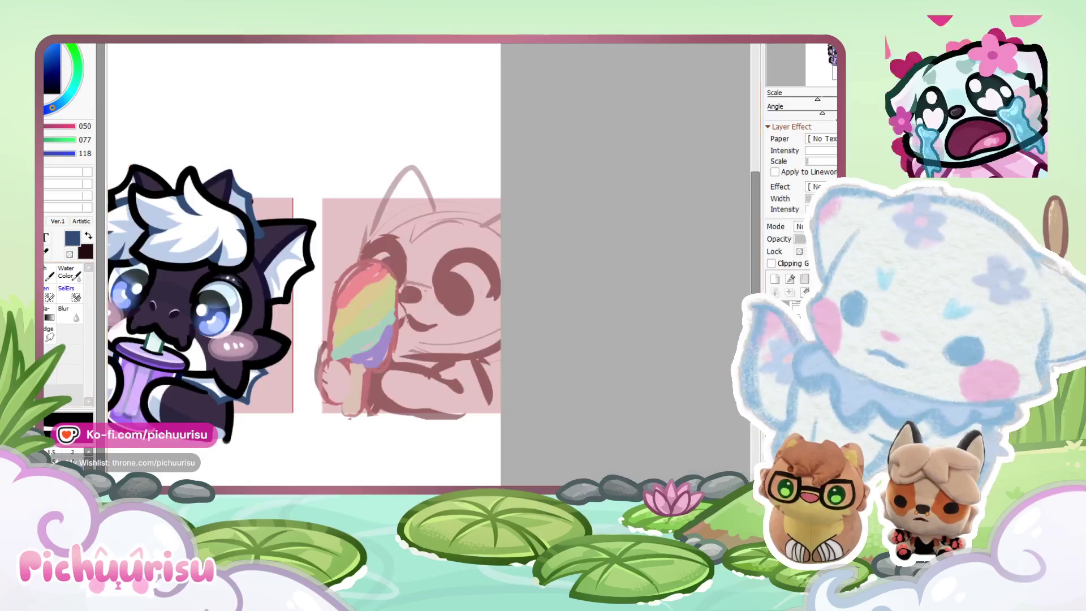
{"action": "scroll", "coordinate": [251, 396], "scroll_direction": "up", "scroll_amount": 5}
{"action": "mouse_move", "coordinate": [235, 430]}
{"action": "left_mouse_down"}
{"action": "mouse_move", "coordinate": [242, 364]}
{"action": "mouse_move", "coordinate": [343, 271]}
{"action": "left_mouse_up"}
{"action": "scroll", "coordinate": [280, 346], "scroll_direction": "down", "scroll_amount": 4}
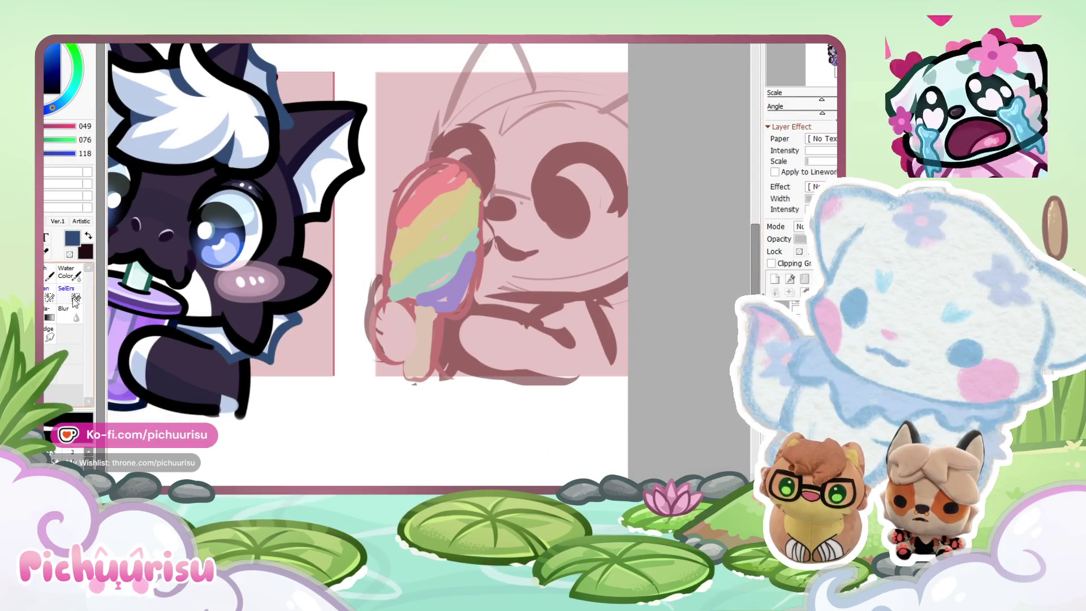
{"action": "scroll", "coordinate": [287, 310], "scroll_direction": "up", "scroll_amount": 4}
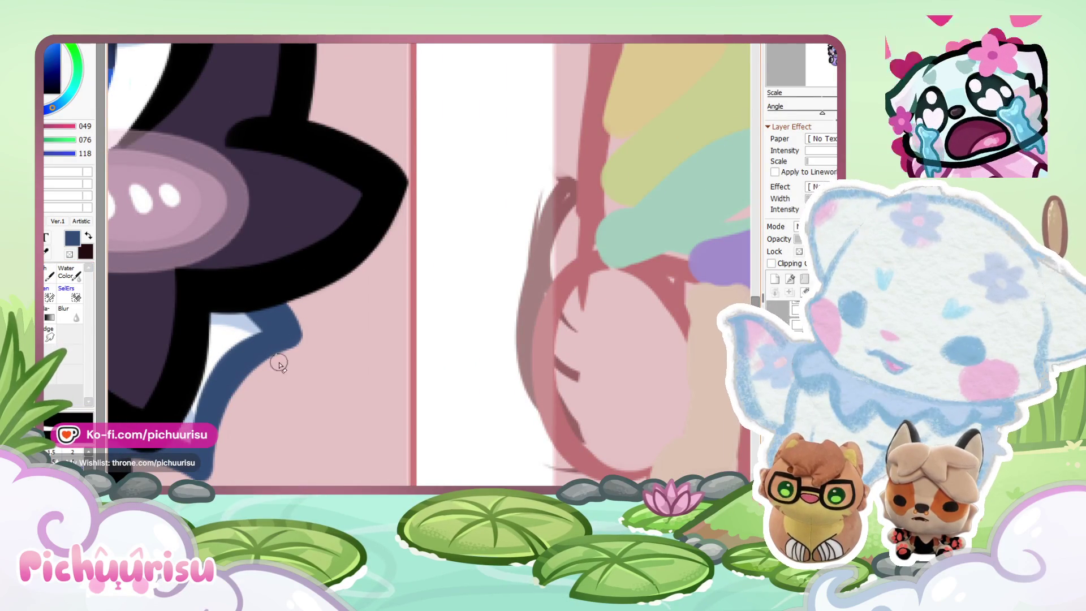
{"action": "scroll", "coordinate": [283, 361], "scroll_direction": "down", "scroll_amount": 1}
{"action": "scroll", "coordinate": [283, 361], "scroll_direction": "up", "scroll_amount": 2}
{"action": "scroll", "coordinate": [458, 365], "scroll_direction": "down", "scroll_amount": 5}
{"action": "scroll", "coordinate": [458, 365], "scroll_direction": "down", "scroll_amount": 1}
{"action": "scroll", "coordinate": [333, 331], "scroll_direction": "up", "scroll_amount": 1}
{"action": "scroll", "coordinate": [223, 101], "scroll_direction": "up", "scroll_amount": 4}
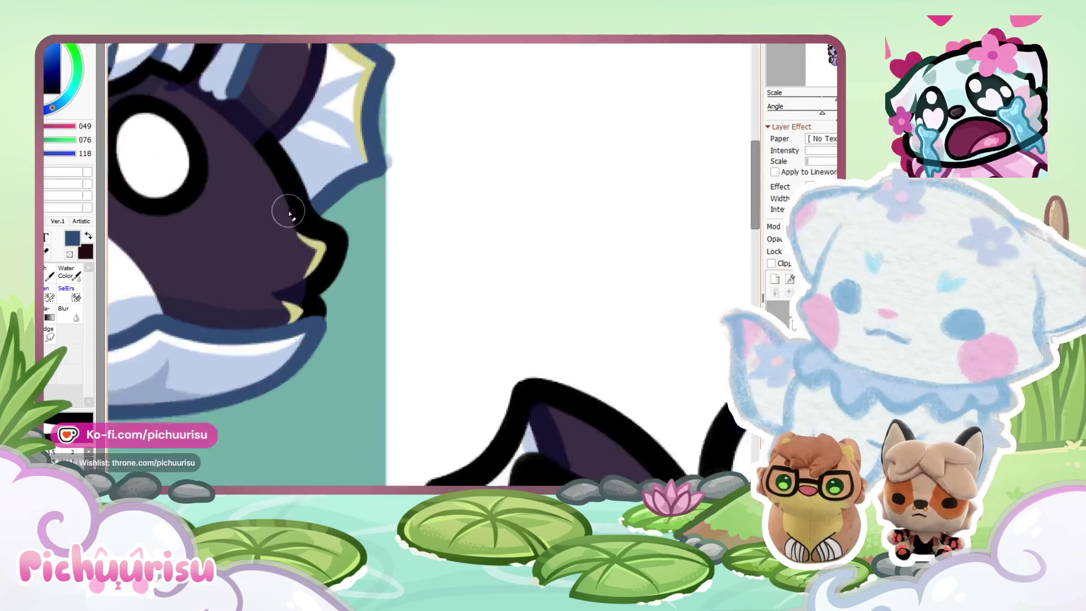
{"action": "scroll", "coordinate": [406, 287], "scroll_direction": "down", "scroll_amount": 4}
{"action": "scroll", "coordinate": [406, 288], "scroll_direction": "up", "scroll_amount": 1}
{"action": "scroll", "coordinate": [468, 387], "scroll_direction": "up", "scroll_amount": 2}
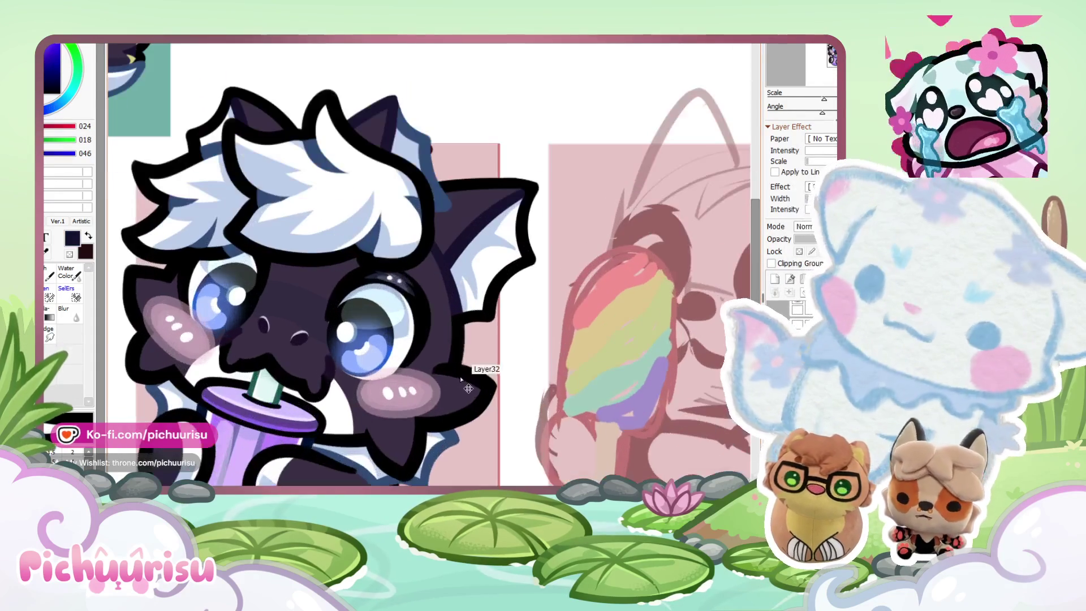
Dab dark purple (050/043/065) round spots onto the character's white hair
{"action": "scroll", "coordinate": [460, 371], "scroll_direction": "up", "scroll_amount": 2}
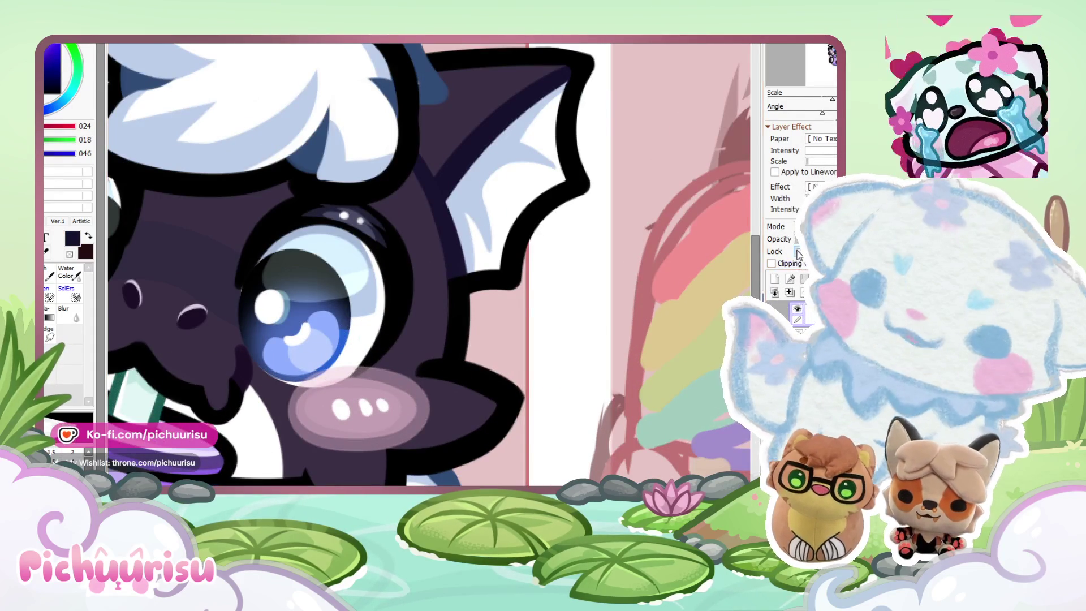
{"action": "scroll", "coordinate": [389, 376], "scroll_direction": "up", "scroll_amount": 2}
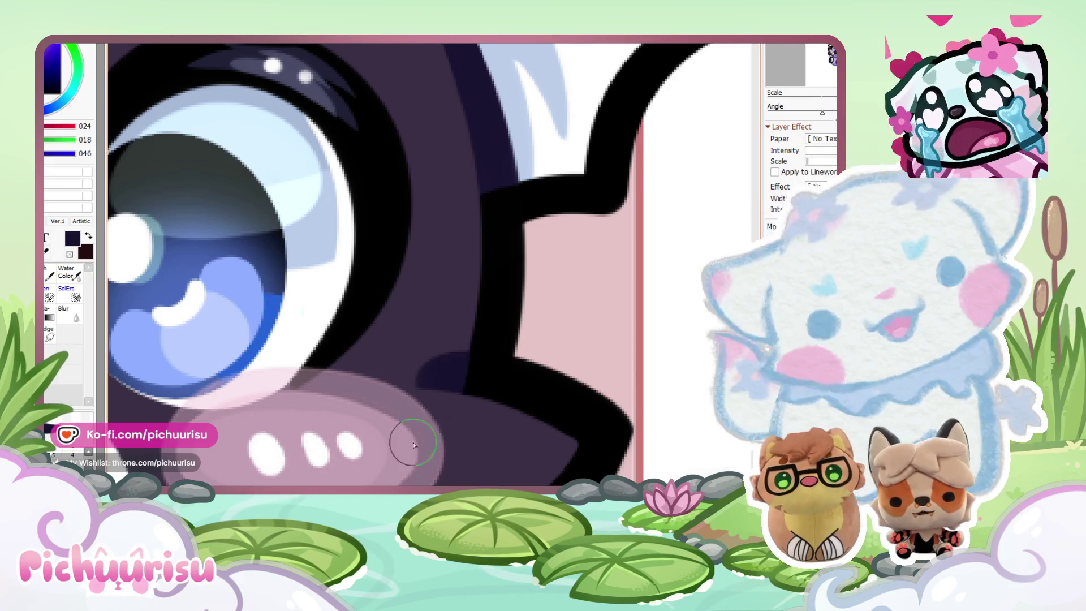
{"action": "scroll", "coordinate": [395, 395], "scroll_direction": "down", "scroll_amount": 2}
{"action": "scroll", "coordinate": [397, 460], "scroll_direction": "down", "scroll_amount": 3}
{"action": "scroll", "coordinate": [333, 439], "scroll_direction": "up", "scroll_amount": 3}
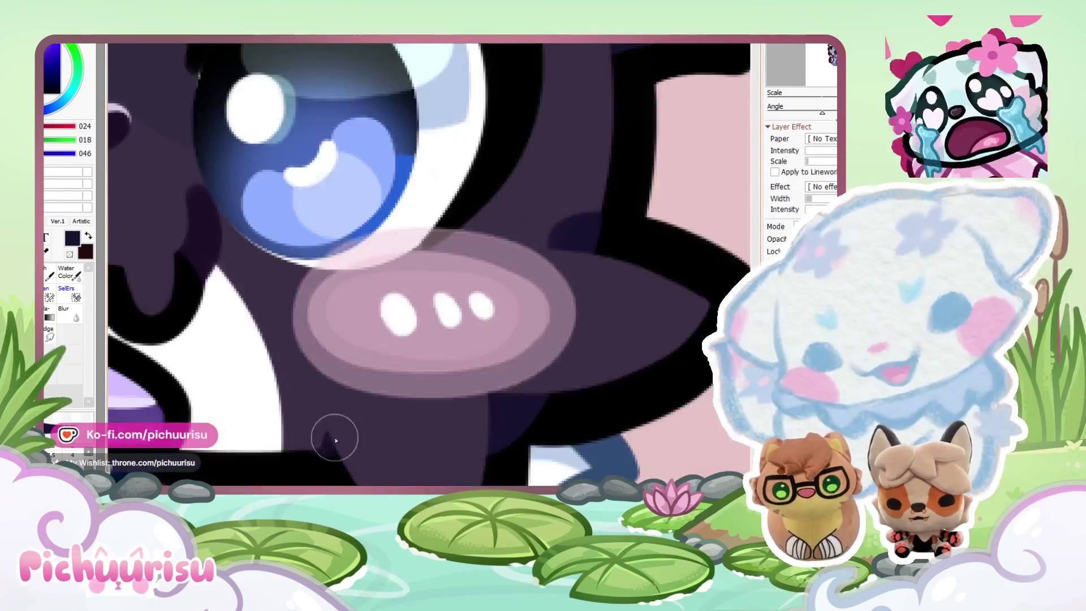
{"action": "scroll", "coordinate": [332, 439], "scroll_direction": "down", "scroll_amount": 3}
{"action": "scroll", "coordinate": [276, 314], "scroll_direction": "down", "scroll_amount": 1}
{"action": "scroll", "coordinate": [263, 343], "scroll_direction": "up", "scroll_amount": 3}
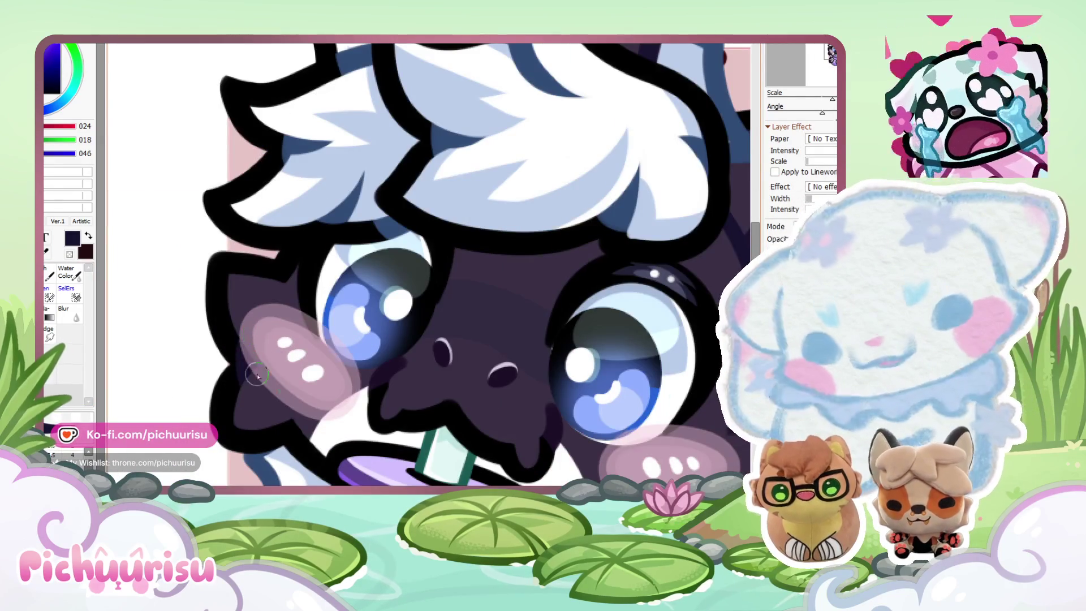
{"action": "scroll", "coordinate": [261, 360], "scroll_direction": "down", "scroll_amount": 3}
{"action": "scroll", "coordinate": [429, 292], "scroll_direction": "down", "scroll_amount": 1}
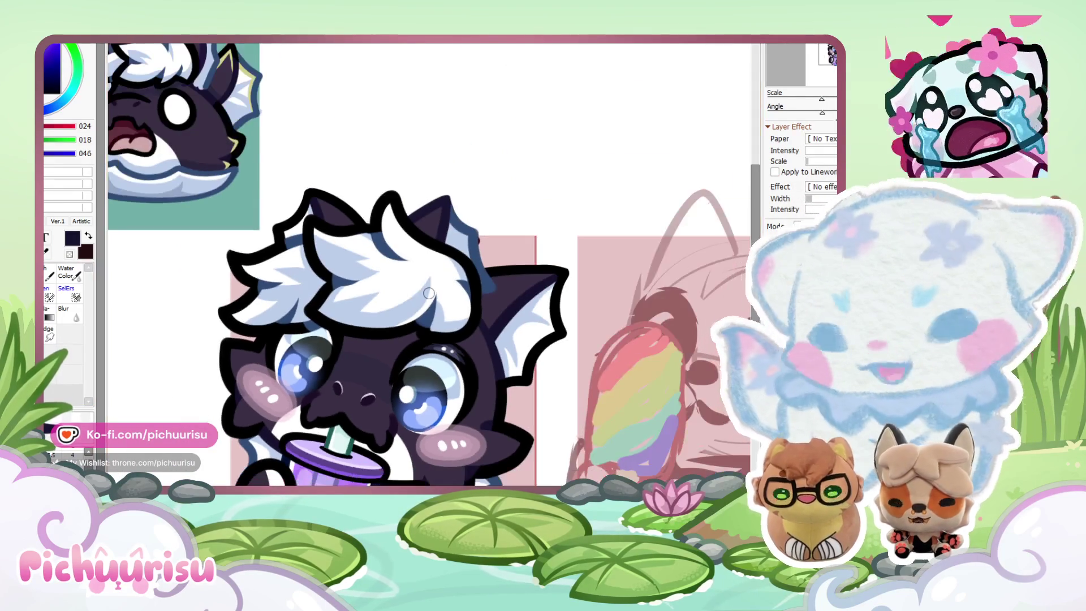
{"action": "scroll", "coordinate": [417, 475], "scroll_direction": "up", "scroll_amount": 2}
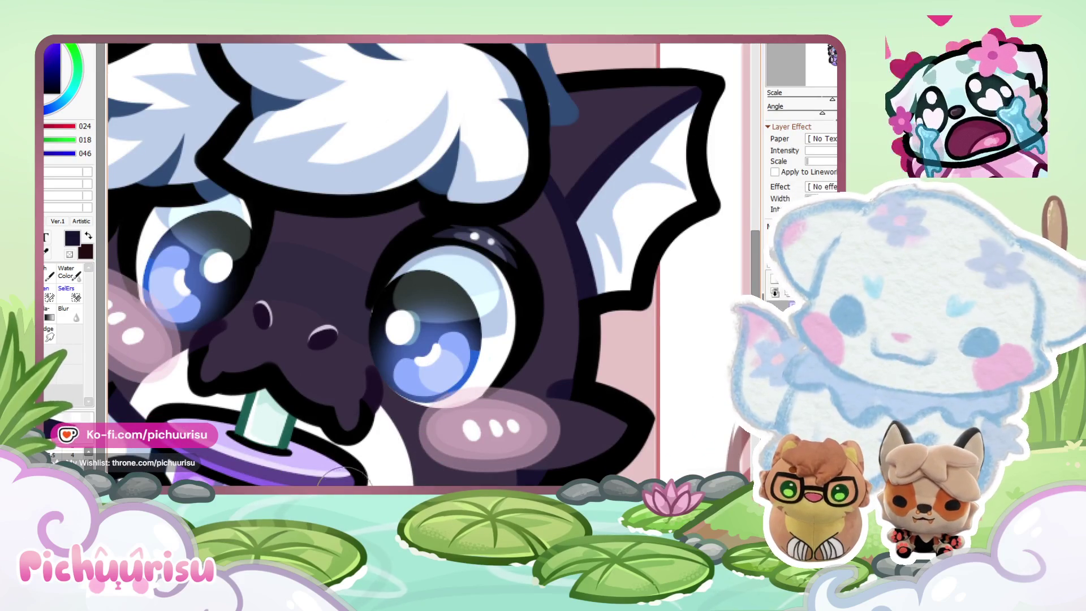
{"action": "scroll", "coordinate": [260, 371], "scroll_direction": "down", "scroll_amount": 5}
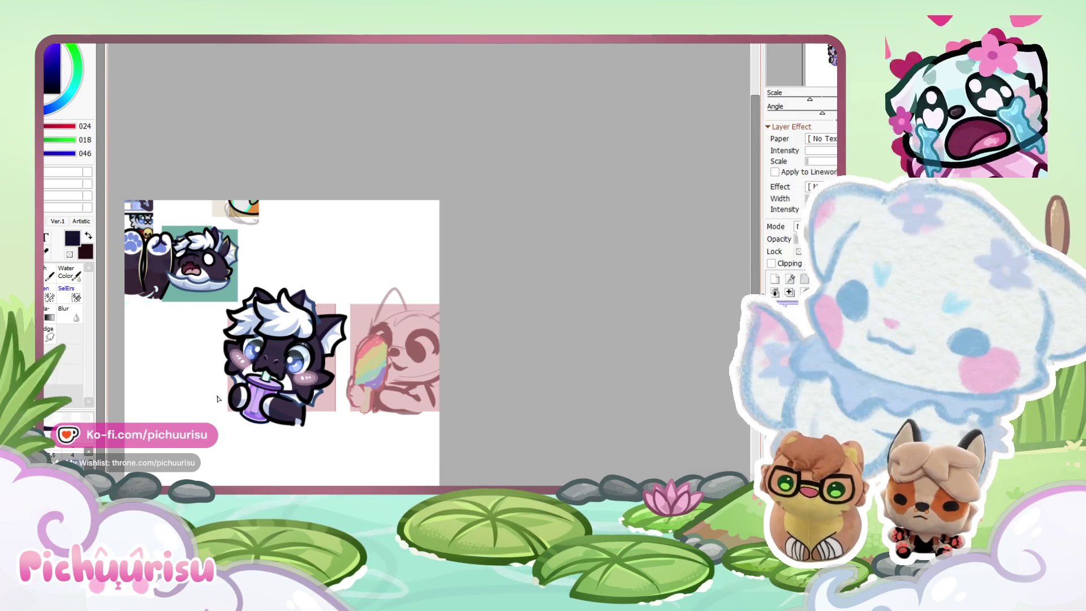
{"action": "scroll", "coordinate": [255, 350], "scroll_direction": "up", "scroll_amount": 5}
{"action": "left_click", "coordinate": [437, 262]}
{"action": "left_click_drag", "start_coordinate": [437, 262], "coordinate": [419, 257]}
{"action": "left_click", "coordinate": [254, 220]}
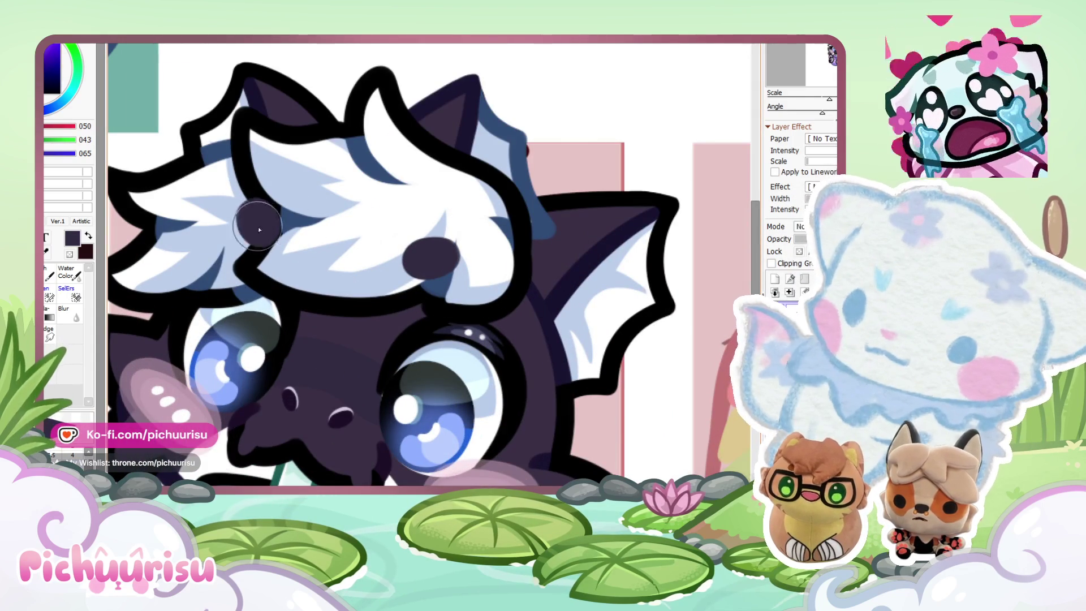
Select one of the dark hair spots with the magic wand
{"action": "scroll", "coordinate": [255, 222], "scroll_direction": "down", "scroll_amount": 5}
{"action": "scroll", "coordinate": [303, 253], "scroll_direction": "up", "scroll_amount": 6}
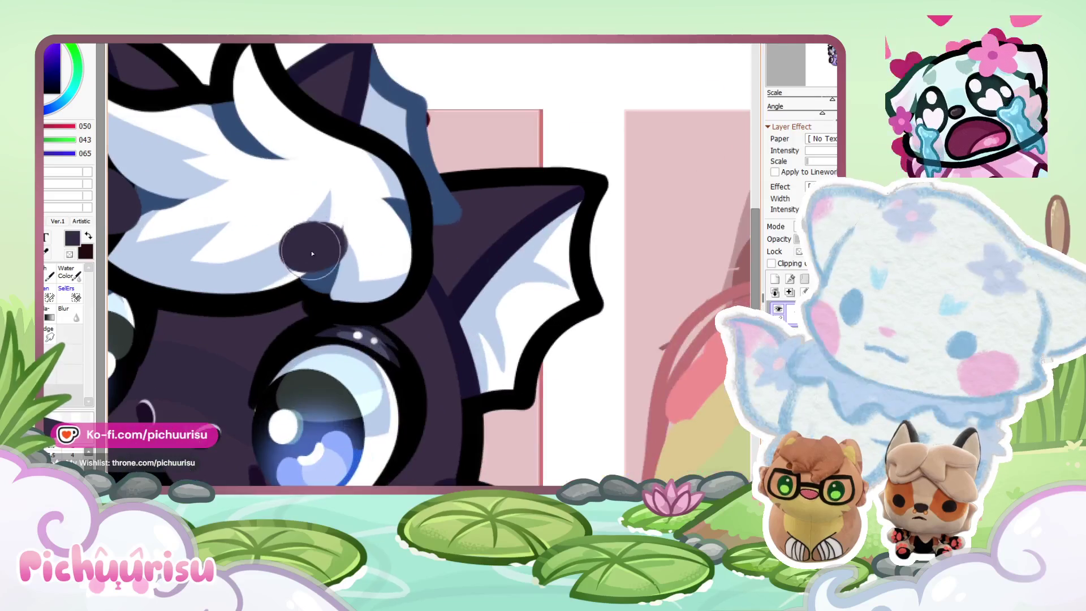
{"action": "scroll", "coordinate": [303, 249], "scroll_direction": "down", "scroll_amount": 6}
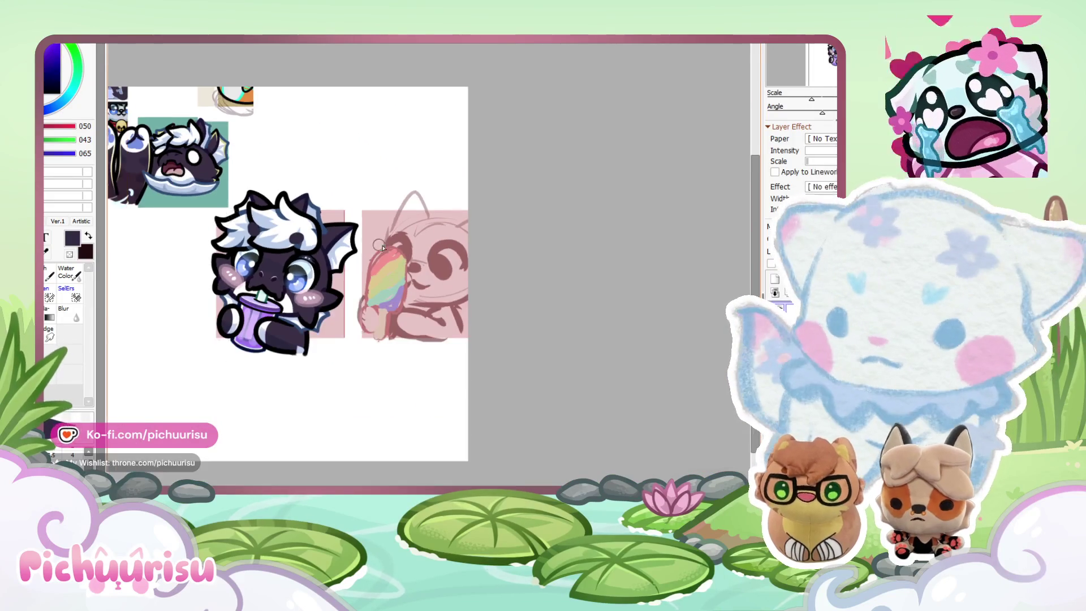
{"action": "scroll", "coordinate": [312, 230], "scroll_direction": "down", "scroll_amount": 2}
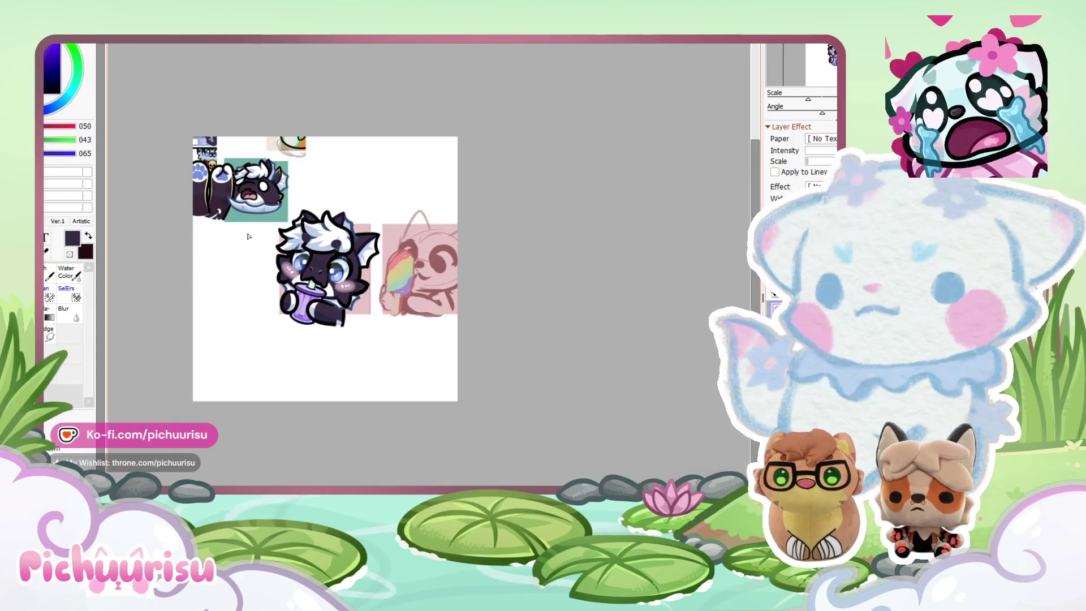
{"action": "scroll", "coordinate": [315, 235], "scroll_direction": "up", "scroll_amount": 8}
{"action": "left_click", "coordinate": [300, 247]}
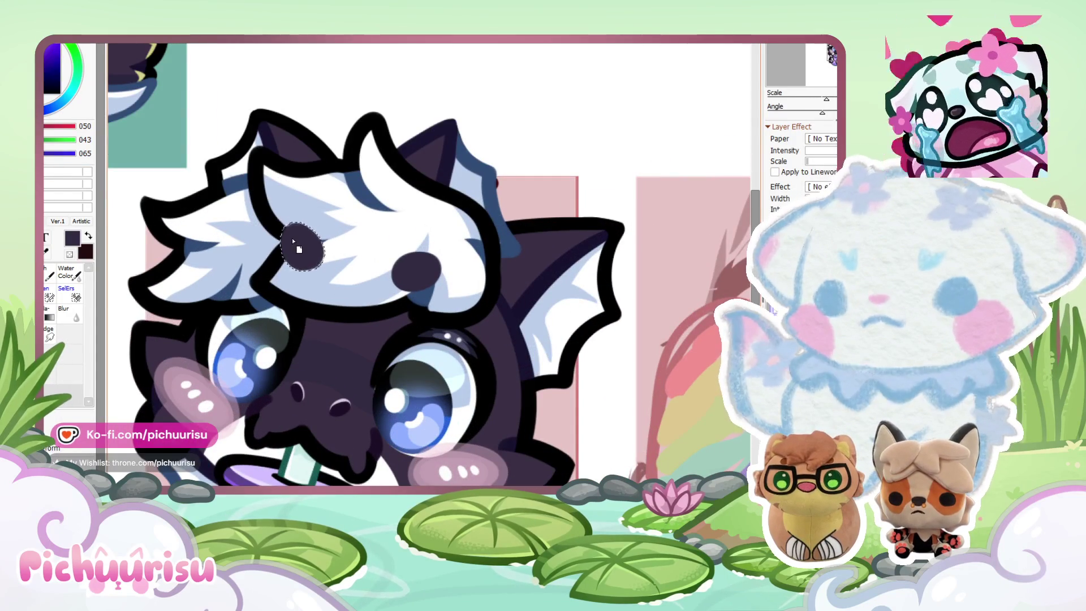
{"action": "scroll", "coordinate": [296, 239], "scroll_direction": "down", "scroll_amount": 4}
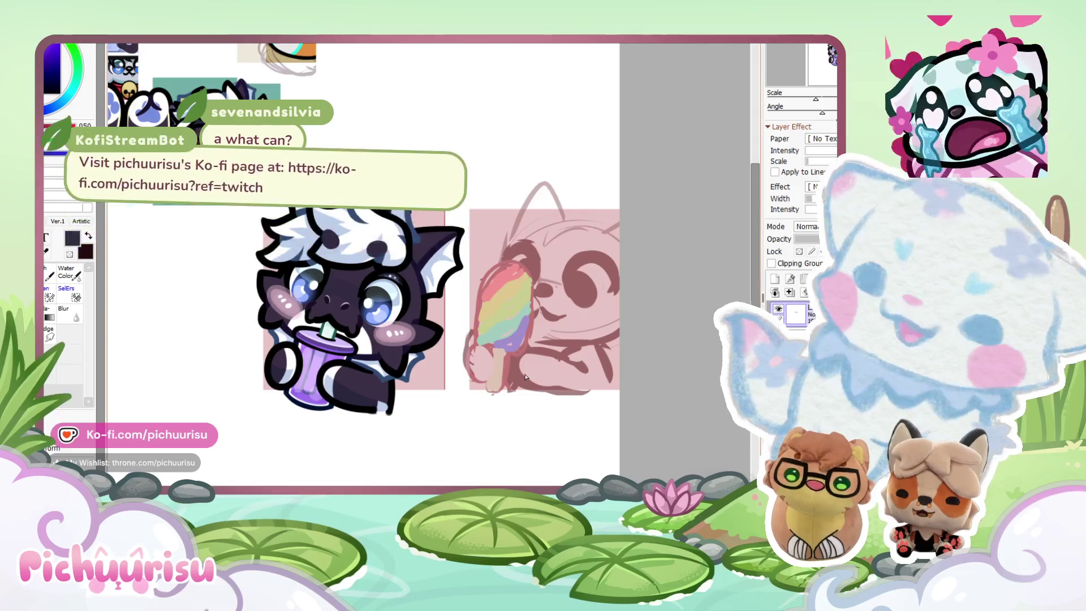
{"action": "scroll", "coordinate": [526, 378], "scroll_direction": "down", "scroll_amount": 4}
{"action": "scroll", "coordinate": [525, 378], "scroll_direction": "up", "scroll_amount": 2}
{"action": "scroll", "coordinate": [434, 331], "scroll_direction": "up", "scroll_amount": 2}
{"action": "scroll", "coordinate": [433, 331], "scroll_direction": "down", "scroll_amount": 1}
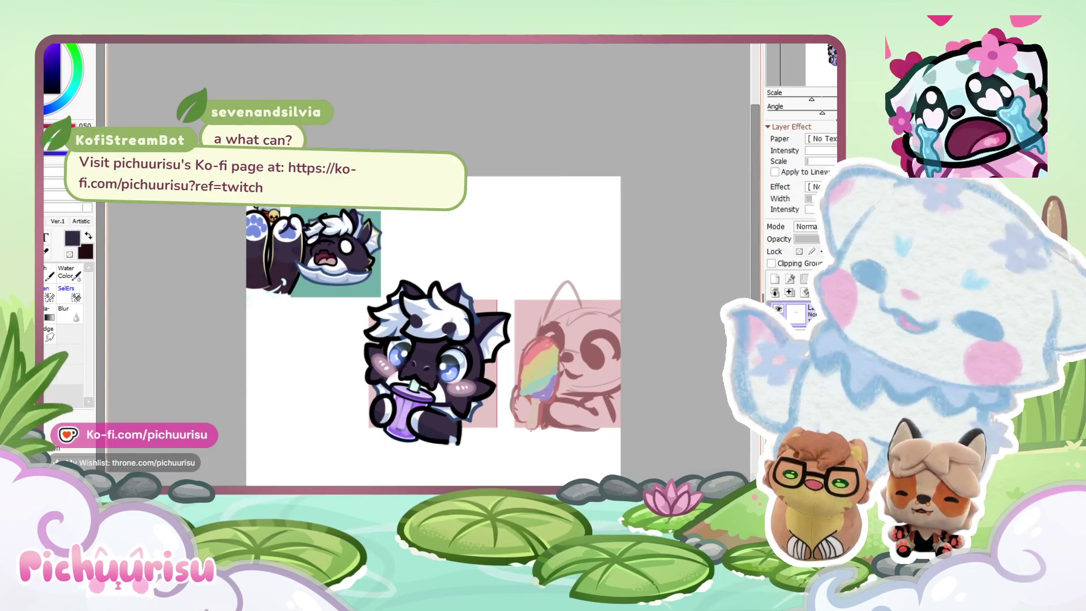
{"action": "scroll", "coordinate": [434, 331], "scroll_direction": "up", "scroll_amount": 1}
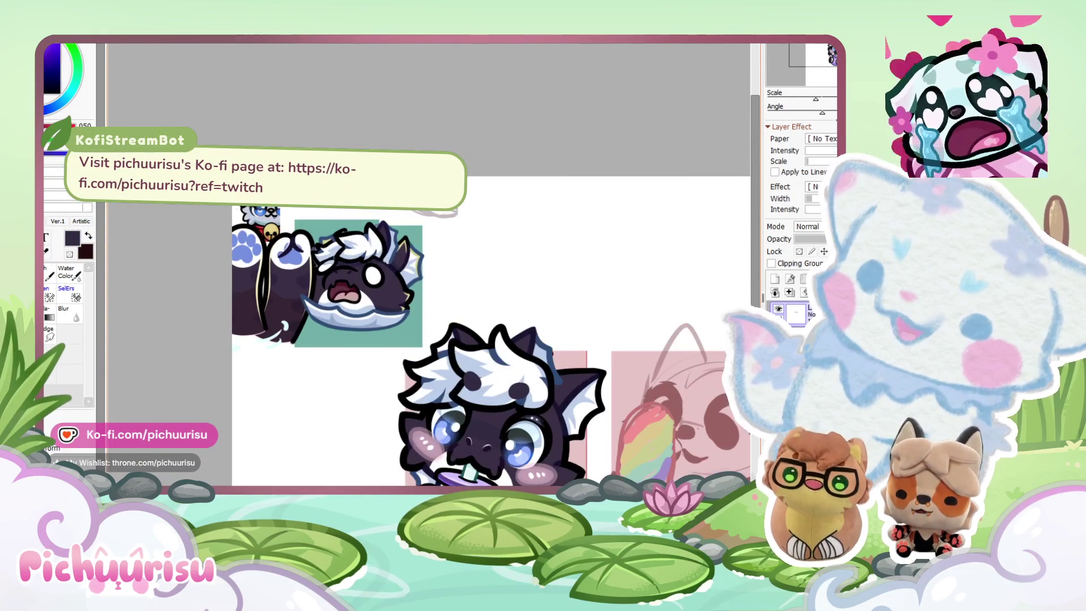
{"action": "scroll", "coordinate": [562, 415], "scroll_direction": "up", "scroll_amount": 3}
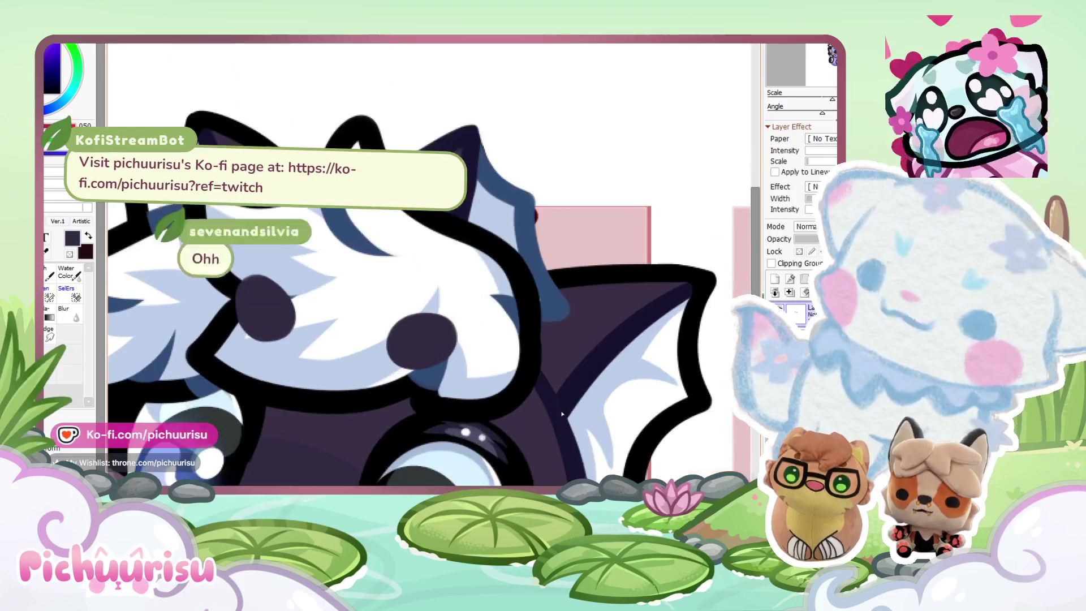
{"action": "scroll", "coordinate": [561, 415], "scroll_direction": "down", "scroll_amount": 3}
{"action": "scroll", "coordinate": [407, 296], "scroll_direction": "up", "scroll_amount": 4}
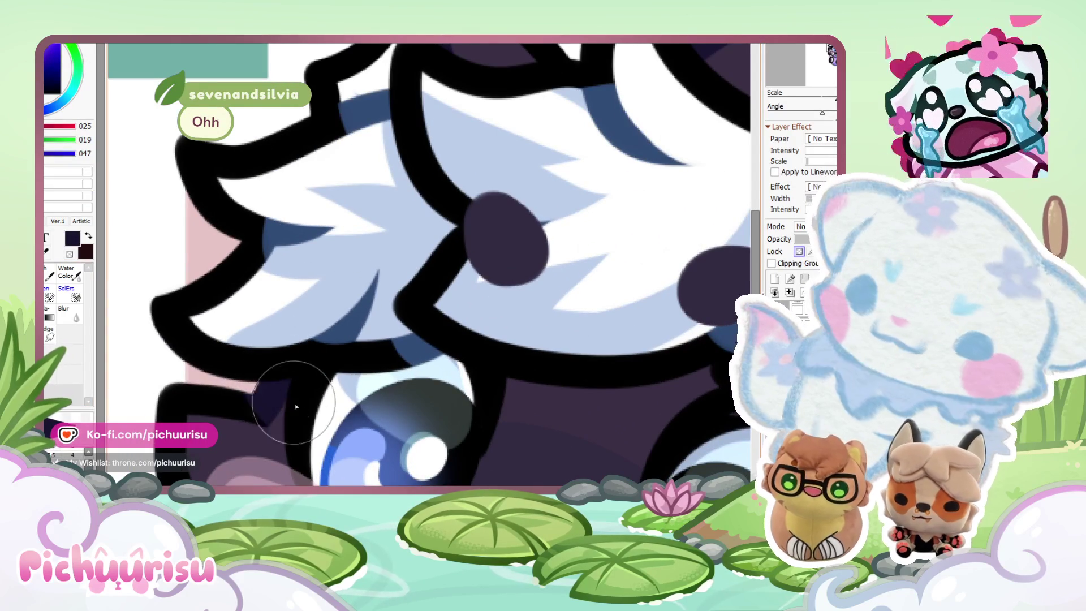
{"action": "scroll", "coordinate": [181, 329], "scroll_direction": "down", "scroll_amount": 3}
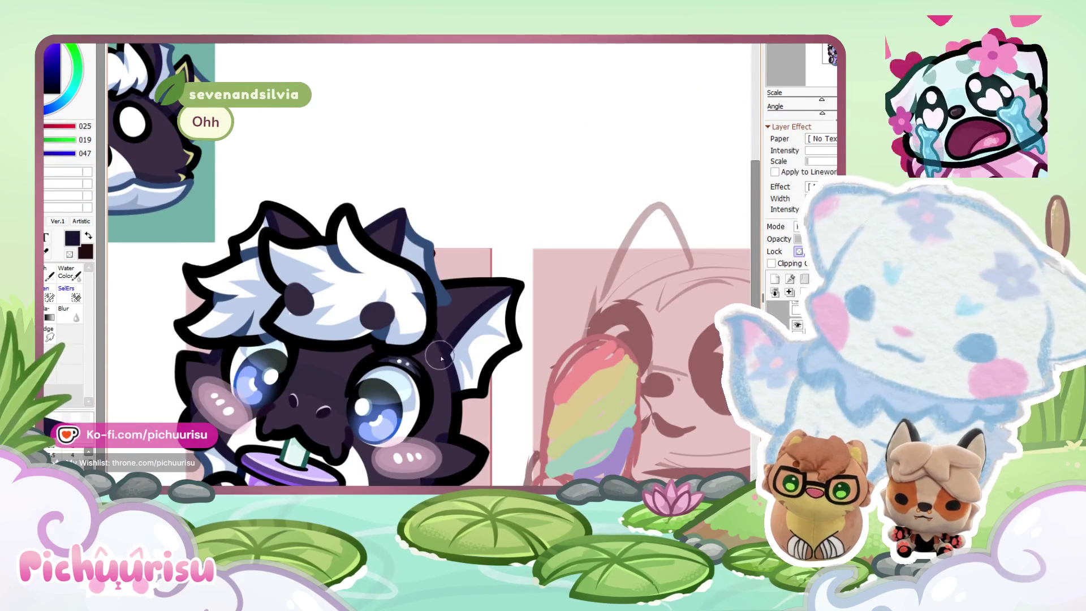
{"action": "scroll", "coordinate": [441, 355], "scroll_direction": "down", "scroll_amount": 2}
{"action": "scroll", "coordinate": [372, 374], "scroll_direction": "up", "scroll_amount": 2}
{"action": "scroll", "coordinate": [314, 419], "scroll_direction": "down", "scroll_amount": 2}
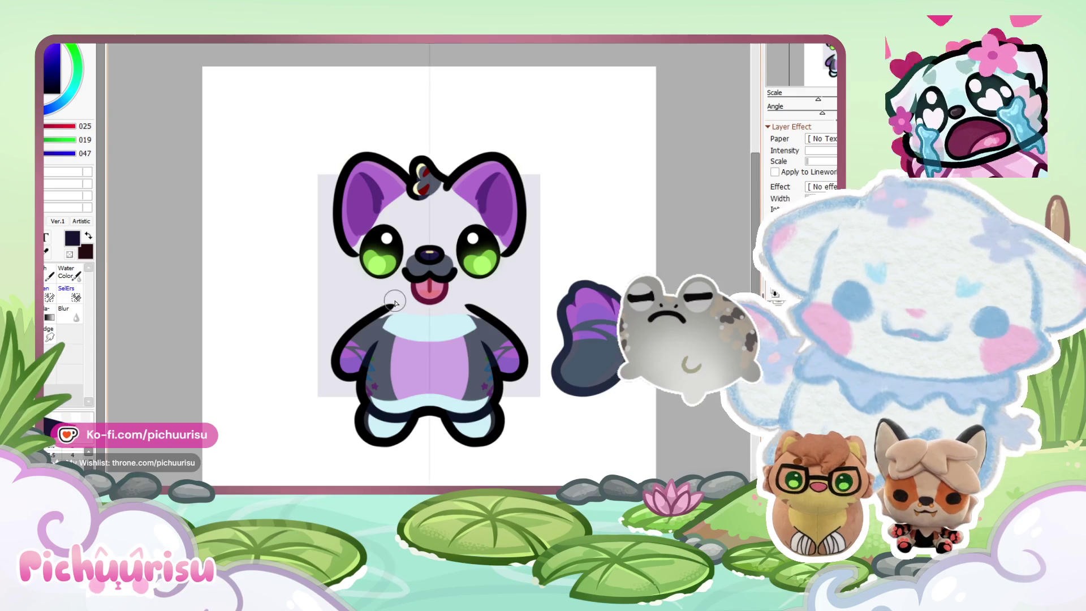
Move the pasted character reference sheet to the upper right beside the chibi's head and commit it
{"action": "scroll", "coordinate": [390, 302], "scroll_direction": "up", "scroll_amount": 2}
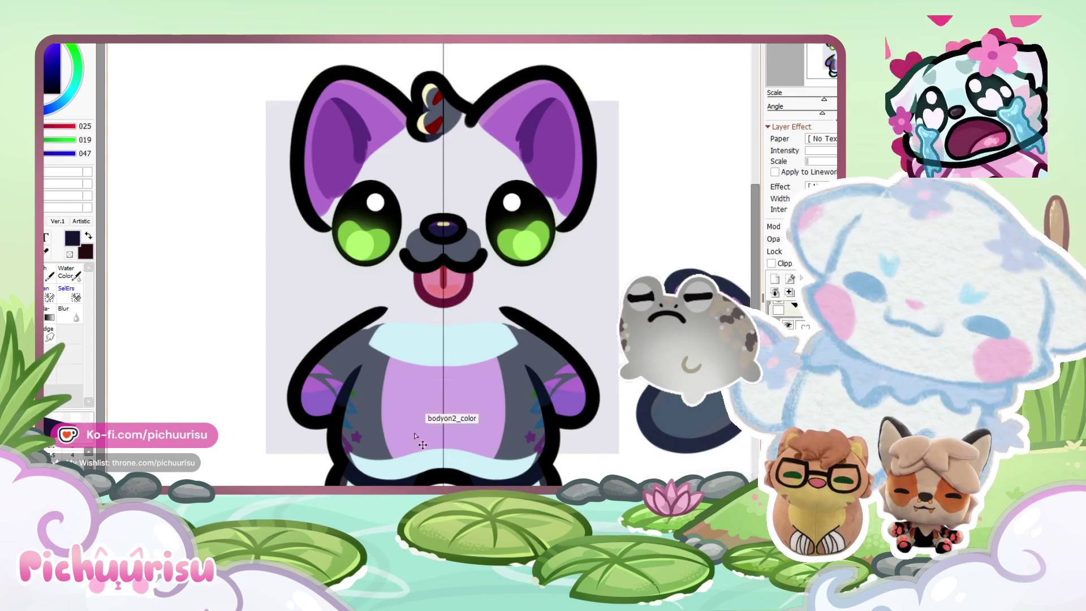
{"action": "key", "text": "ctrl+Tab"}
{"action": "key", "text": "ctrl+t"}
{"action": "scroll", "coordinate": [360, 327], "scroll_direction": "down", "scroll_amount": 2}
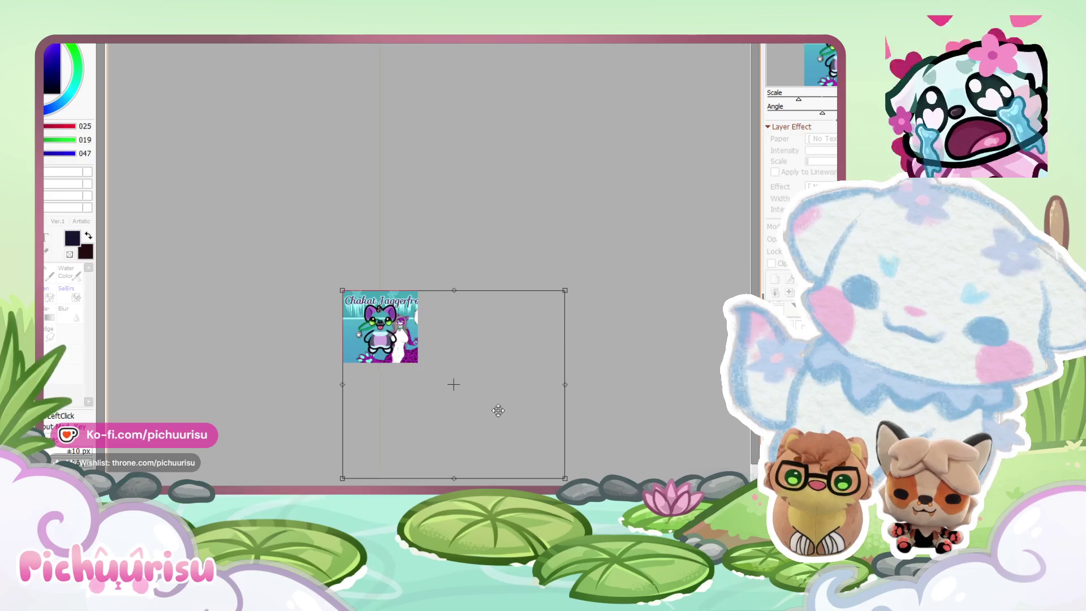
{"action": "key", "text": "ctrl+Tab"}
{"action": "scroll", "coordinate": [486, 328], "scroll_direction": "up", "scroll_amount": 3}
{"action": "mouse_move", "coordinate": [349, 267]}
{"action": "left_mouse_down"}
{"action": "mouse_move", "coordinate": [632, 284]}
{"action": "mouse_move", "coordinate": [595, 279]}
{"action": "left_mouse_up"}
{"action": "key", "text": "Return"}
{"action": "scroll", "coordinate": [665, 266], "scroll_direction": "down", "scroll_amount": 2}
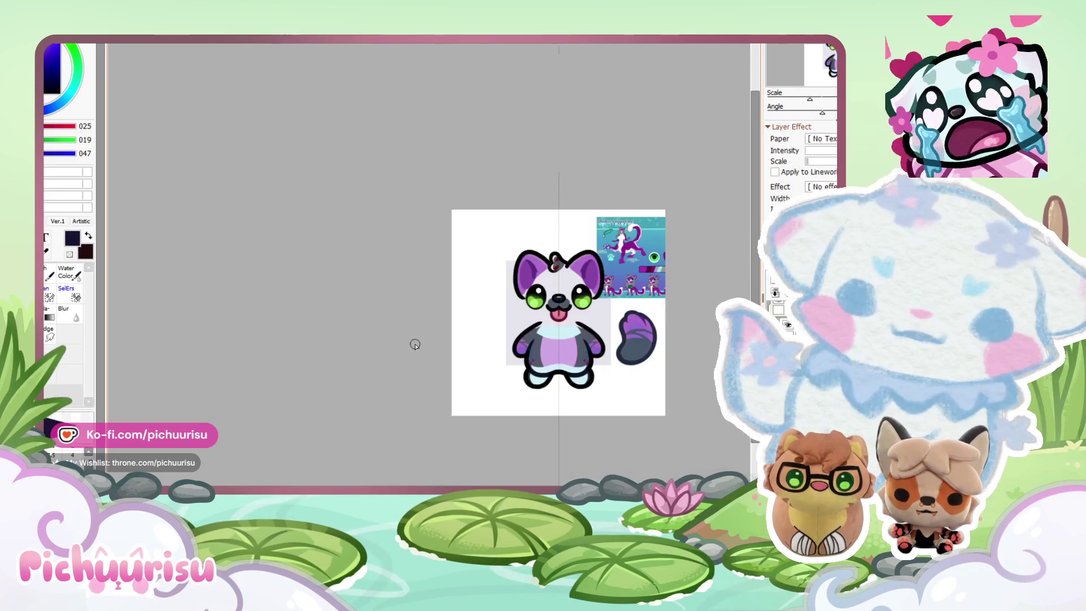
{"action": "scroll", "coordinate": [563, 364], "scroll_direction": "up", "scroll_amount": 2}
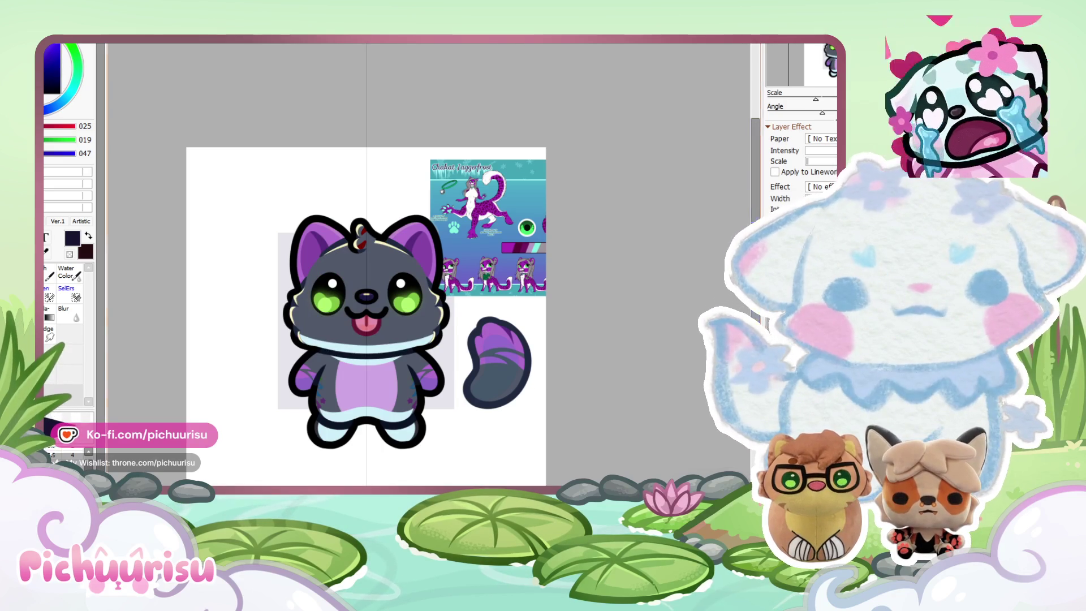
Try covering the chibi's body and tail with a large white brush, then undo it
{"action": "key", "text": "b"}
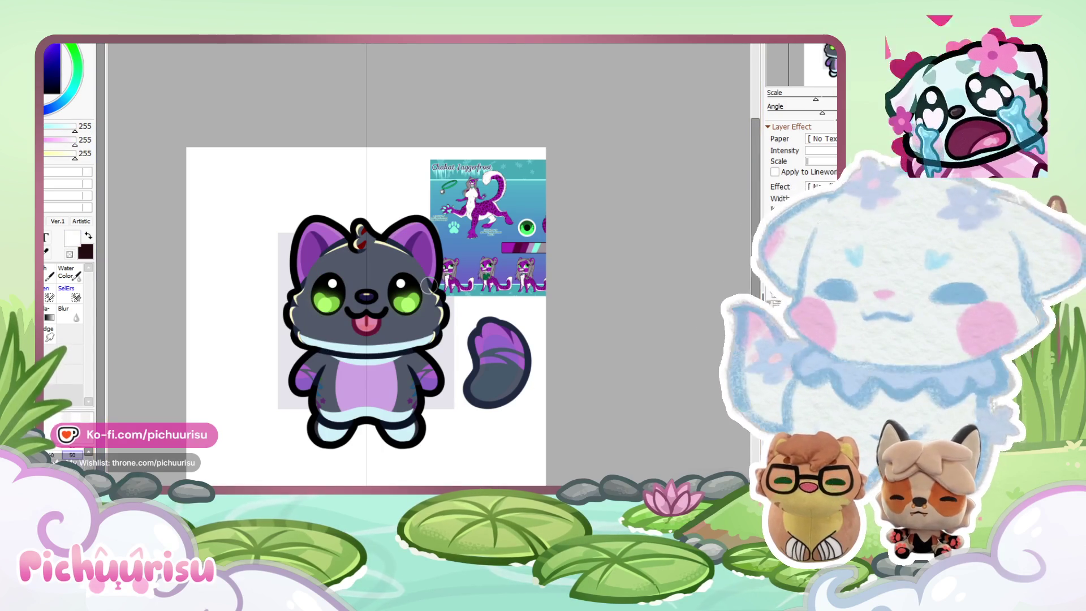
{"action": "mouse_move", "coordinate": [429, 286]}
{"action": "left_mouse_down"}
{"action": "mouse_move", "coordinate": [521, 419]}
{"action": "mouse_move", "coordinate": [340, 385]}
{"action": "left_mouse_up"}
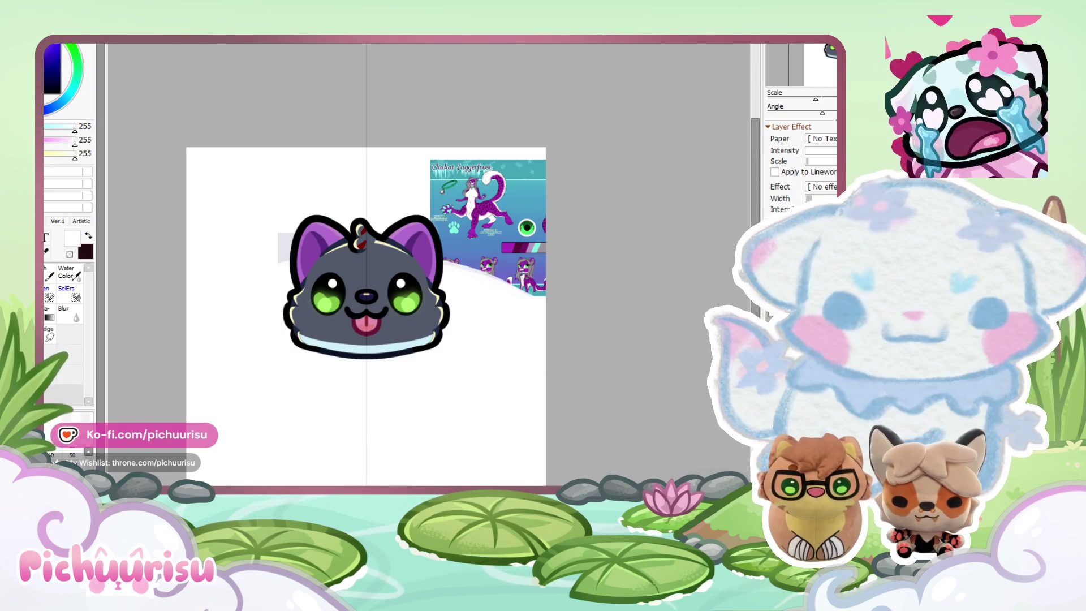
{"action": "key", "text": "ctrl+z"}
{"action": "scroll", "coordinate": [487, 351], "scroll_direction": "up", "scroll_amount": 1}
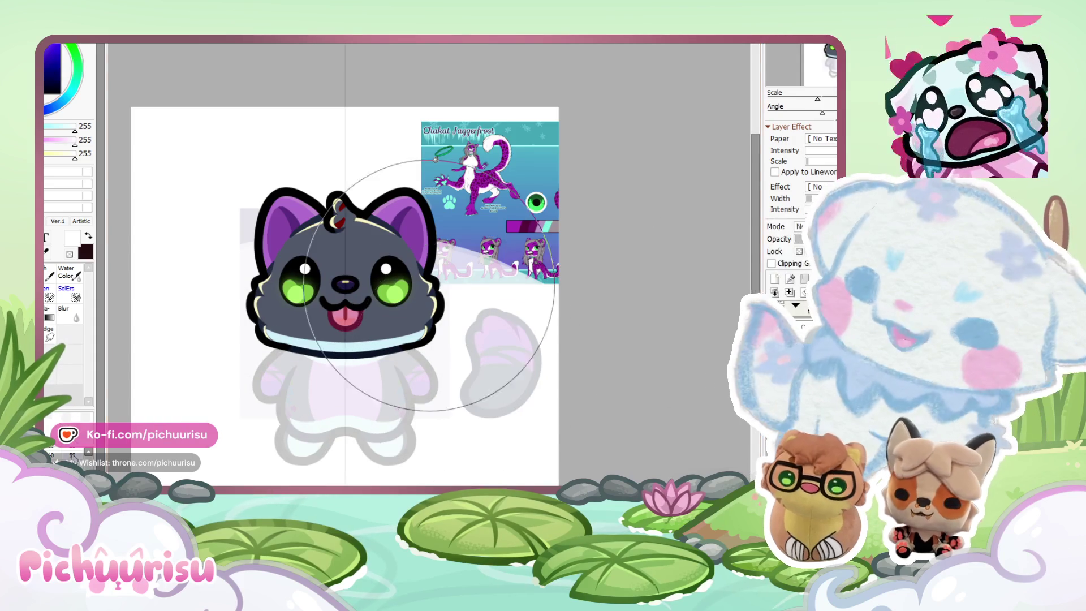
Outline the lower body, feet and right side in black, then undo the leg strokes
{"action": "mouse_move", "coordinate": [283, 380]}
{"action": "left_mouse_down"}
{"action": "mouse_move", "coordinate": [280, 467]}
{"action": "mouse_move", "coordinate": [334, 436]}
{"action": "mouse_move", "coordinate": [408, 473]}
{"action": "left_mouse_up"}
{"action": "mouse_move", "coordinate": [410, 380]}
{"action": "left_mouse_down"}
{"action": "mouse_move", "coordinate": [247, 399]}
{"action": "mouse_move", "coordinate": [266, 416]}
{"action": "mouse_move", "coordinate": [427, 416]}
{"action": "left_mouse_up"}
{"action": "left_click_drag", "start_coordinate": [302, 479], "coordinate": [347, 437]}
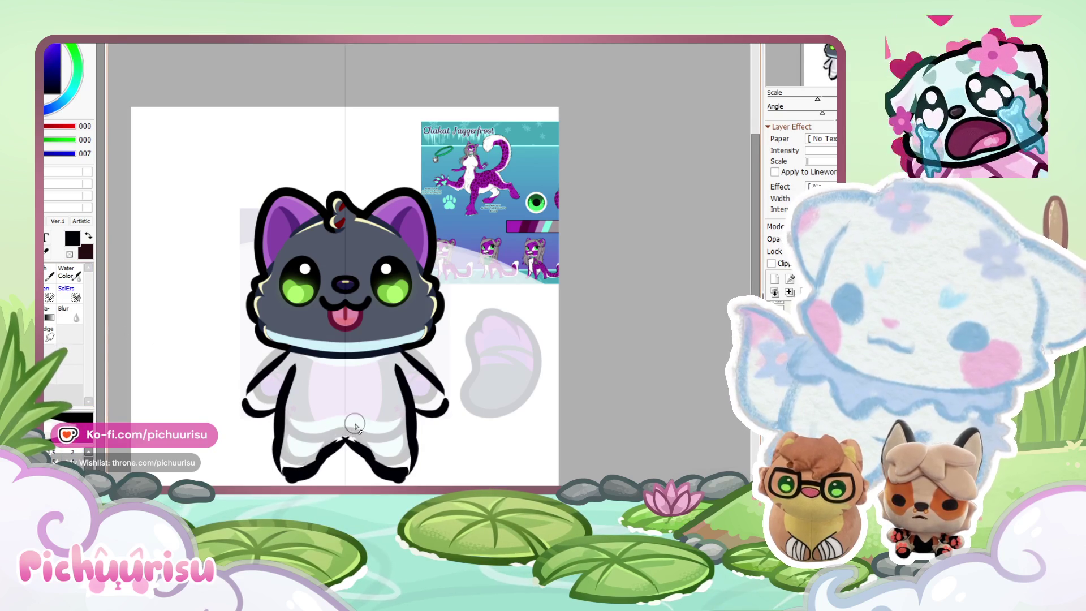
{"action": "scroll", "coordinate": [280, 391], "scroll_direction": "down", "scroll_amount": 1}
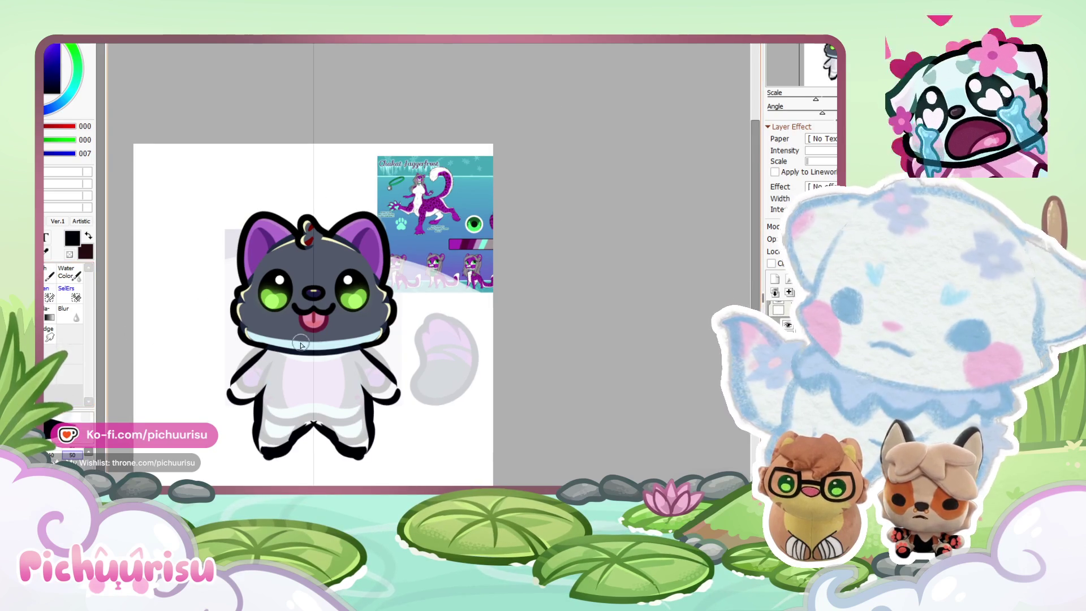
{"action": "scroll", "coordinate": [302, 345], "scroll_direction": "up", "scroll_amount": 1}
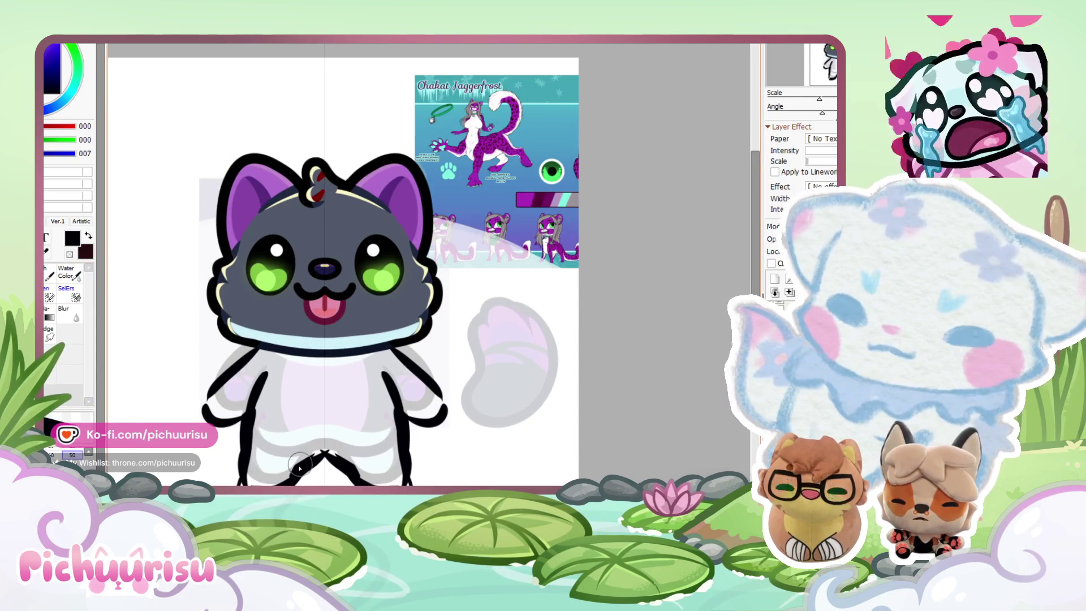
{"action": "scroll", "coordinate": [305, 464], "scroll_direction": "down", "scroll_amount": 1}
{"action": "scroll", "coordinate": [300, 468], "scroll_direction": "up", "scroll_amount": 1}
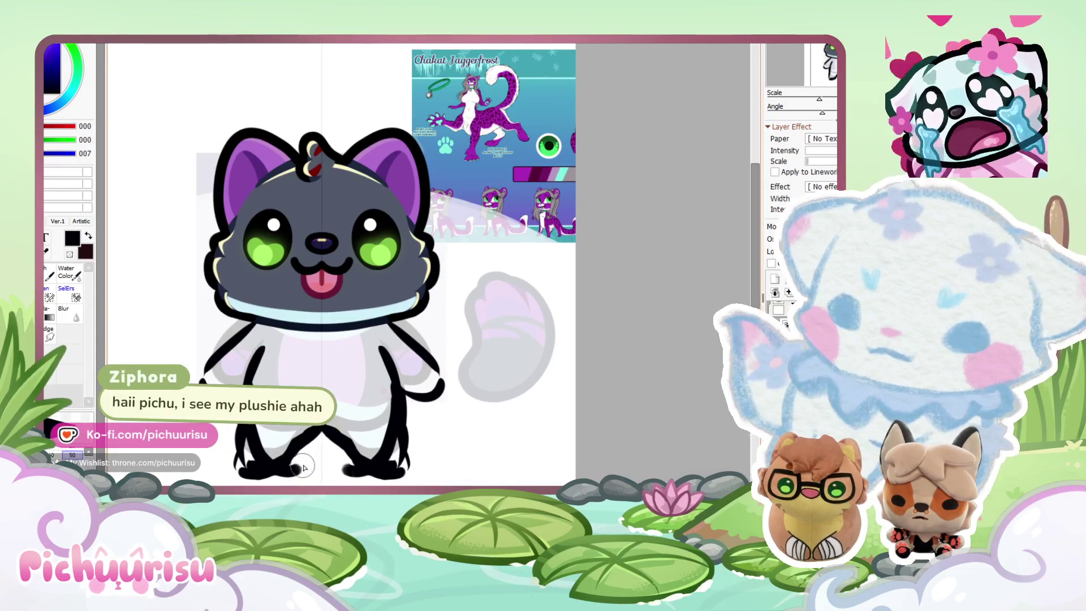
{"action": "key", "text": "ctrl+z"}
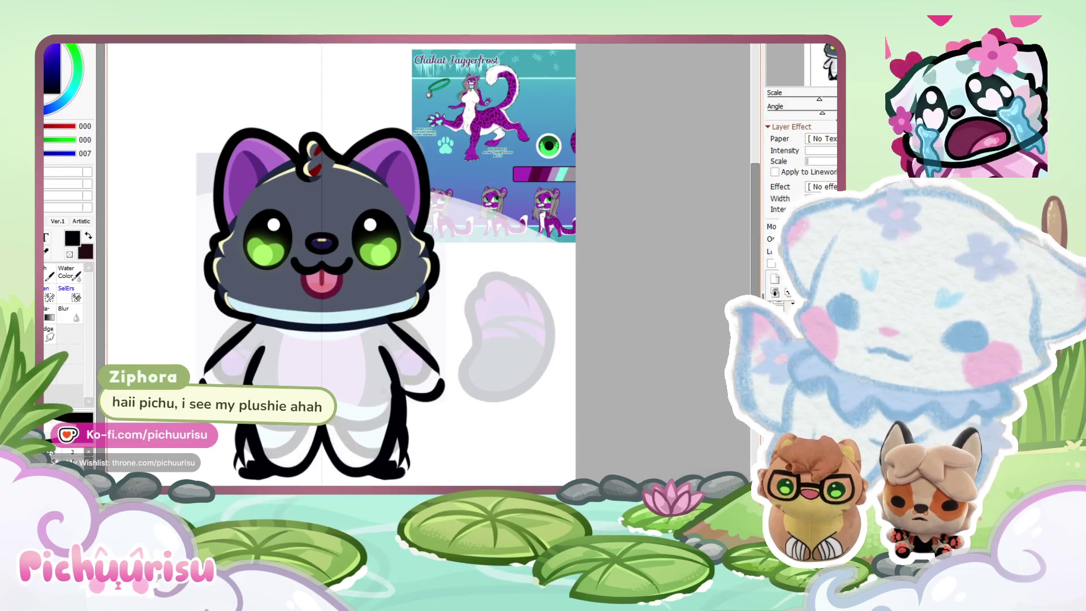
{"action": "key", "text": "ctrl+z"}
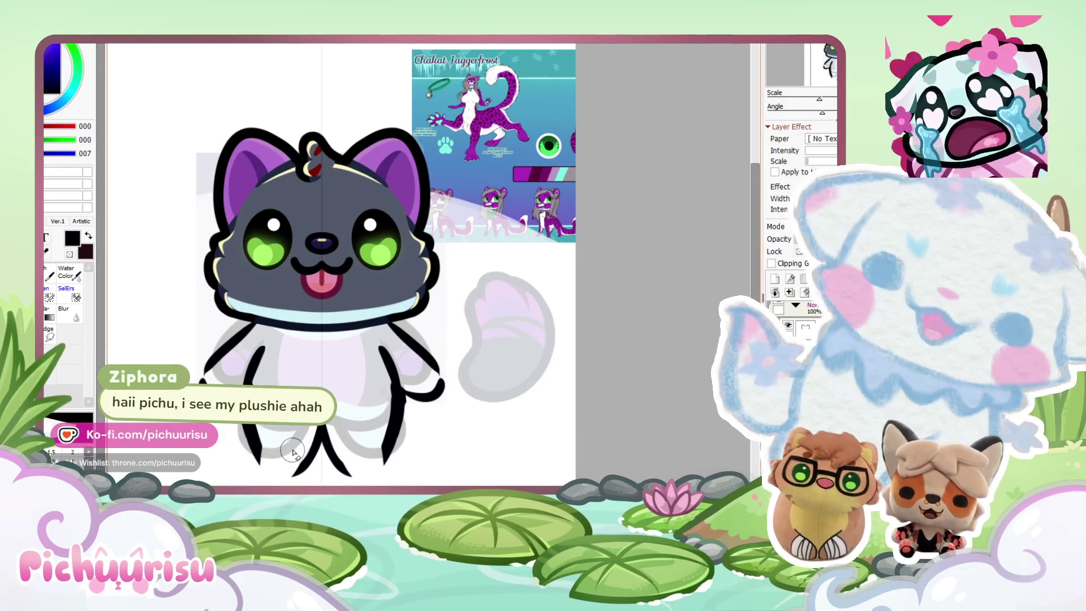
{"action": "key", "text": "ctrl+z"}
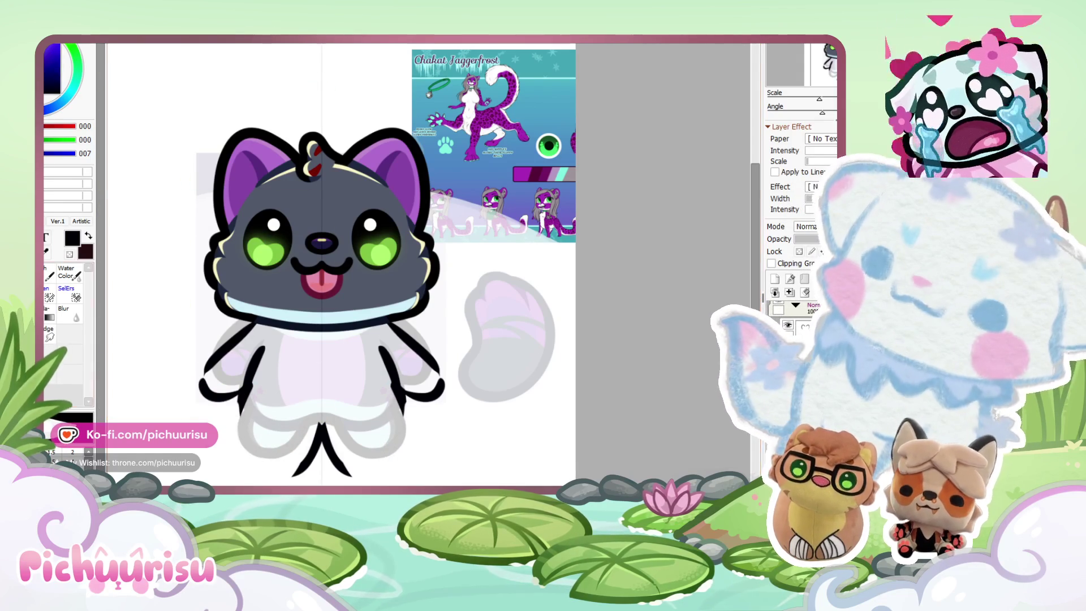
Redraw the left leg and feet bottom, try both arm outlines, then undo arms and legs
{"action": "left_click_drag", "start_coordinate": [262, 348], "coordinate": [253, 447]}
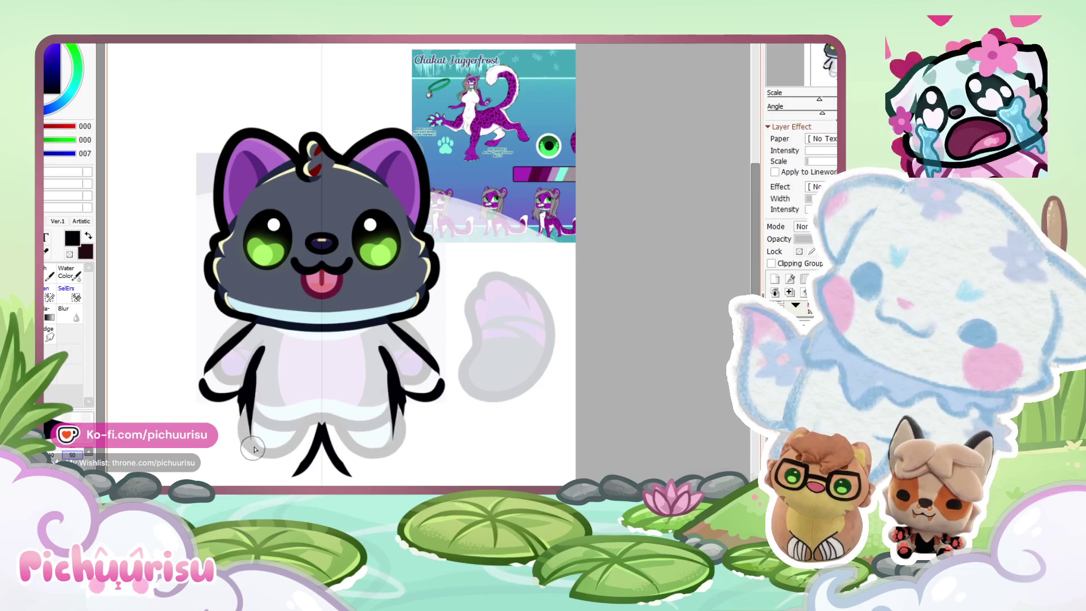
{"action": "mouse_move", "coordinate": [249, 404]}
{"action": "left_mouse_down"}
{"action": "mouse_move", "coordinate": [266, 473]}
{"action": "mouse_move", "coordinate": [308, 465]}
{"action": "mouse_move", "coordinate": [322, 411]}
{"action": "mouse_move", "coordinate": [342, 409]}
{"action": "left_mouse_up"}
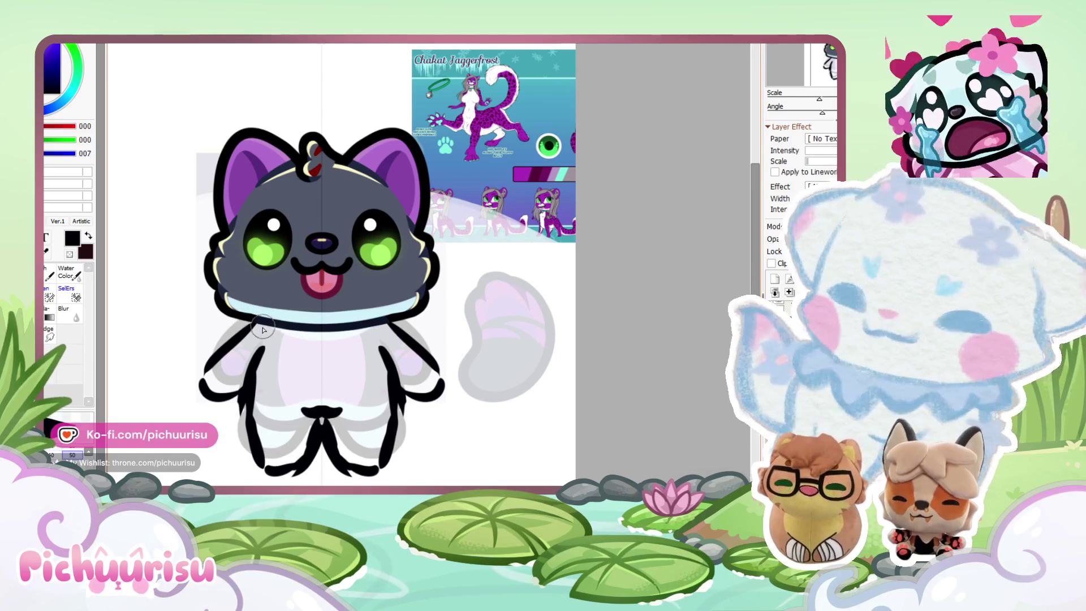
{"action": "left_click_drag", "start_coordinate": [260, 327], "coordinate": [206, 393]}
{"action": "left_click_drag", "start_coordinate": [385, 327], "coordinate": [439, 396]}
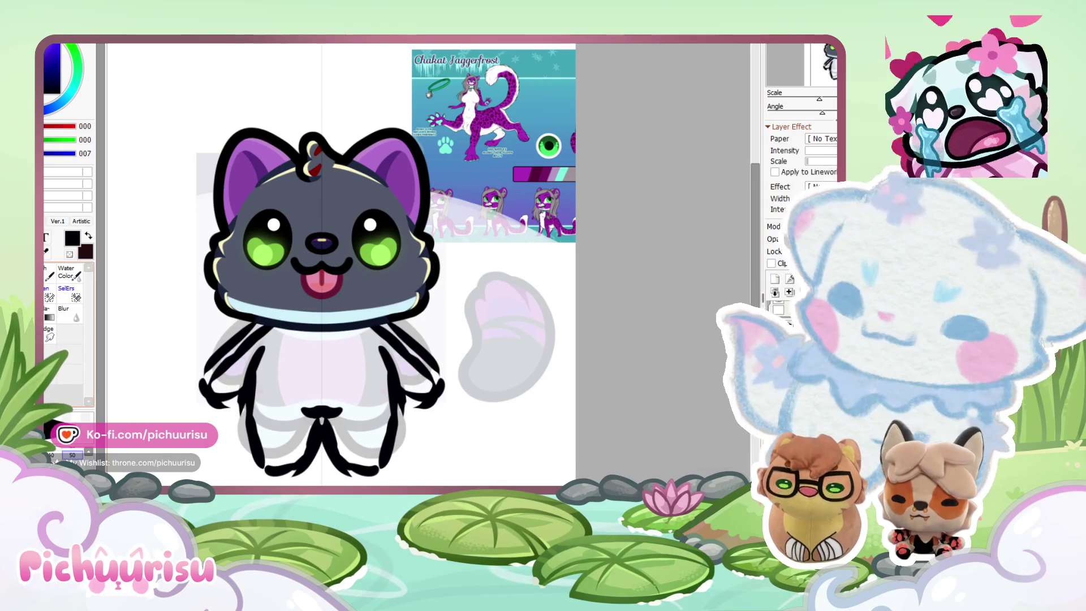
{"action": "key", "text": "ctrl+z"}
{"action": "key", "text": "ctrl+z"}
{"action": "scroll", "coordinate": [254, 470], "scroll_direction": "down", "scroll_amount": 1}
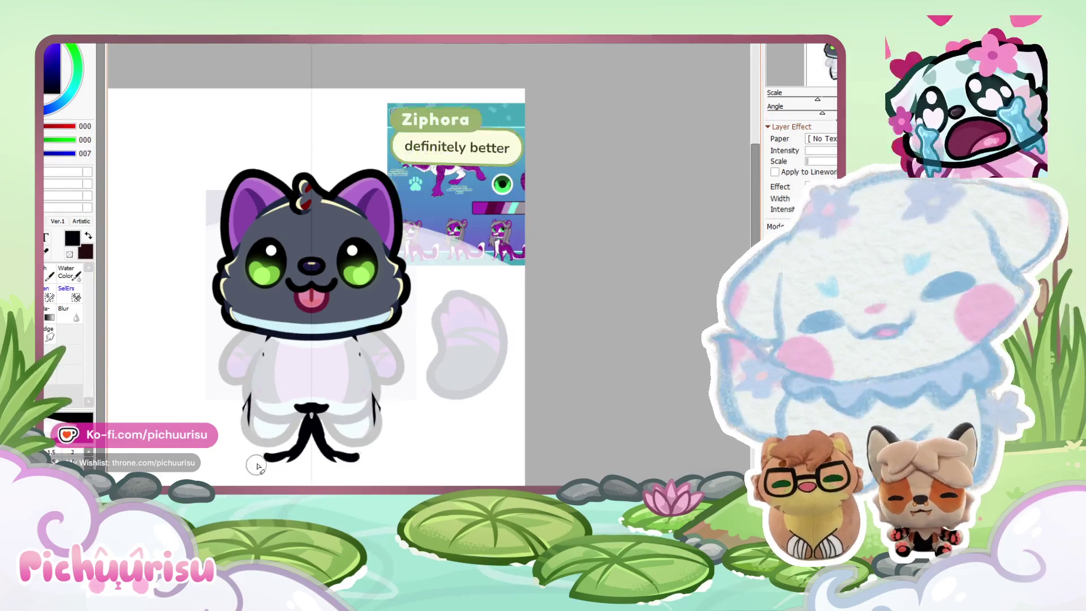
{"action": "key", "text": "ctrl+z"}
{"action": "key", "text": "ctrl+z"}
{"action": "key", "text": "ctrl+z"}
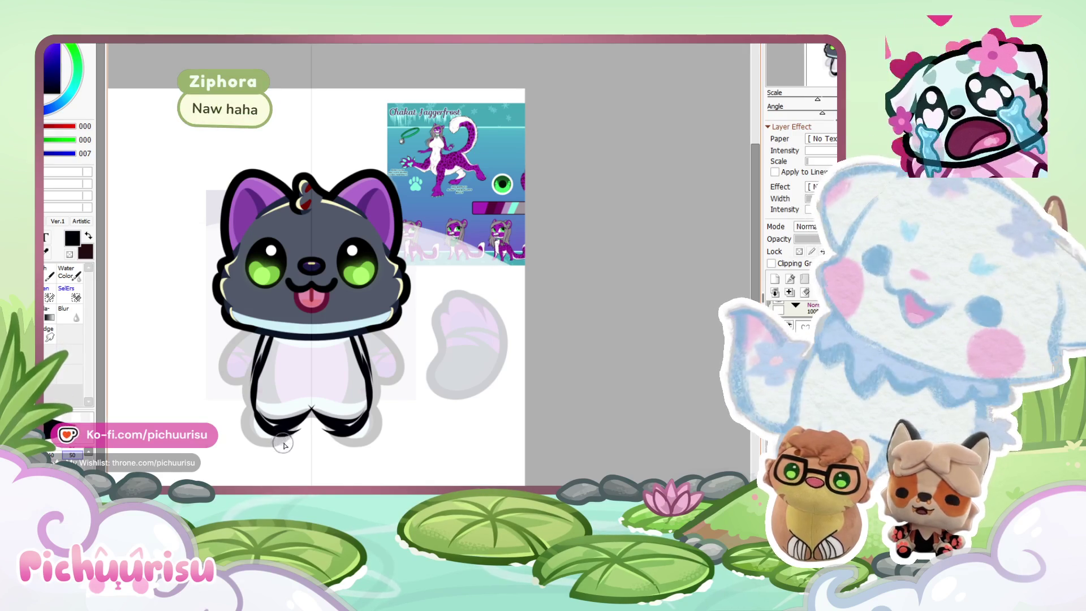
{"action": "scroll", "coordinate": [282, 445], "scroll_direction": "up", "scroll_amount": 2}
{"action": "scroll", "coordinate": [280, 413], "scroll_direction": "down", "scroll_amount": 1}
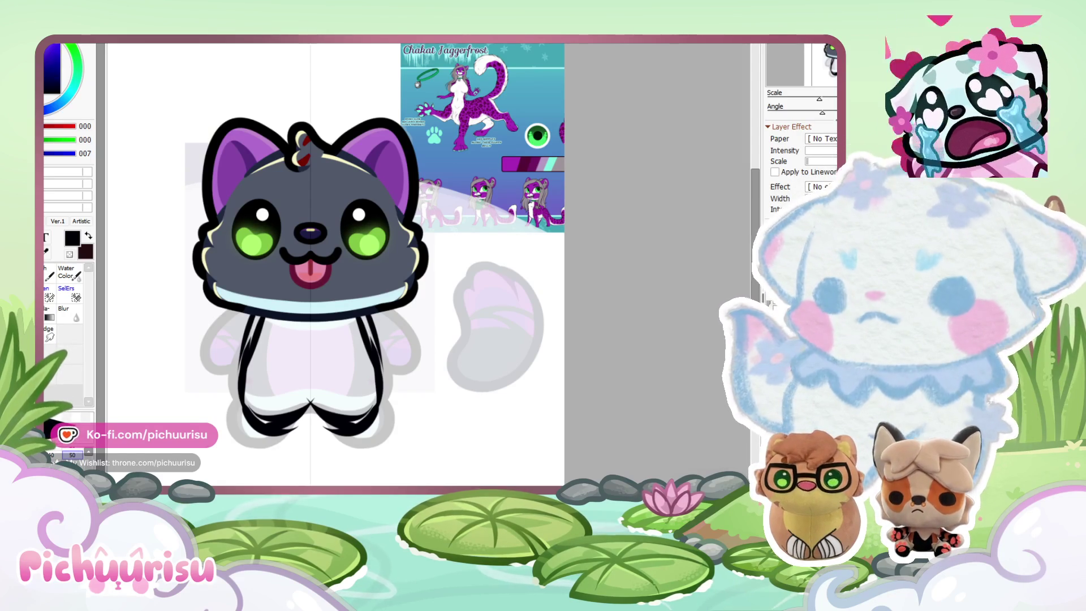
{"action": "scroll", "coordinate": [425, 373], "scroll_direction": "down", "scroll_amount": 1}
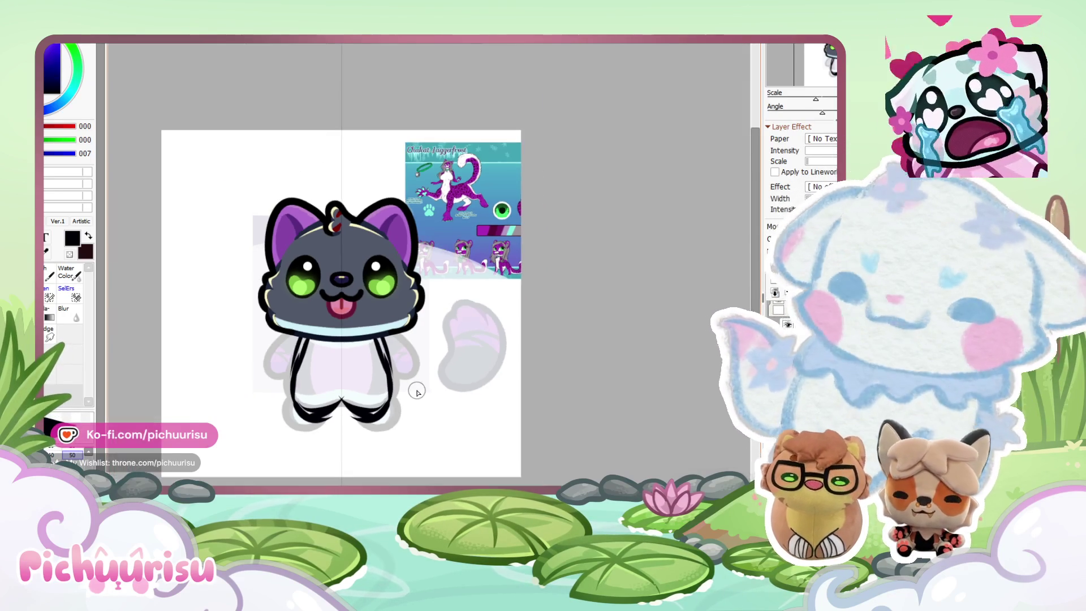
Extend the left foot outline up to the crotch, then hide the redesign to compare with the original
{"action": "scroll", "coordinate": [305, 419], "scroll_direction": "up", "scroll_amount": 1}
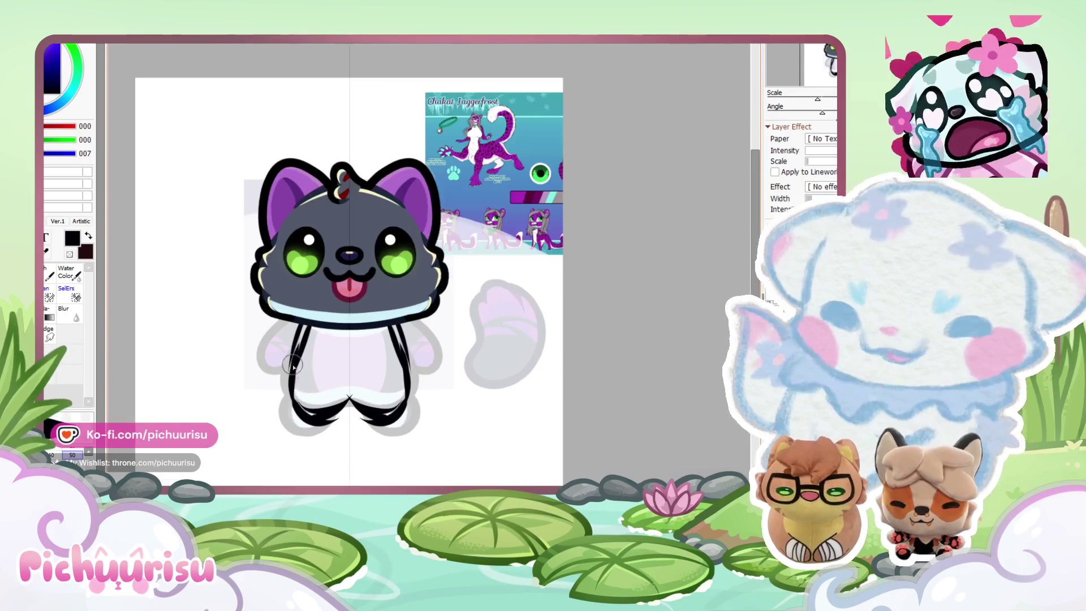
{"action": "left_click_drag", "start_coordinate": [317, 440], "coordinate": [349, 402]}
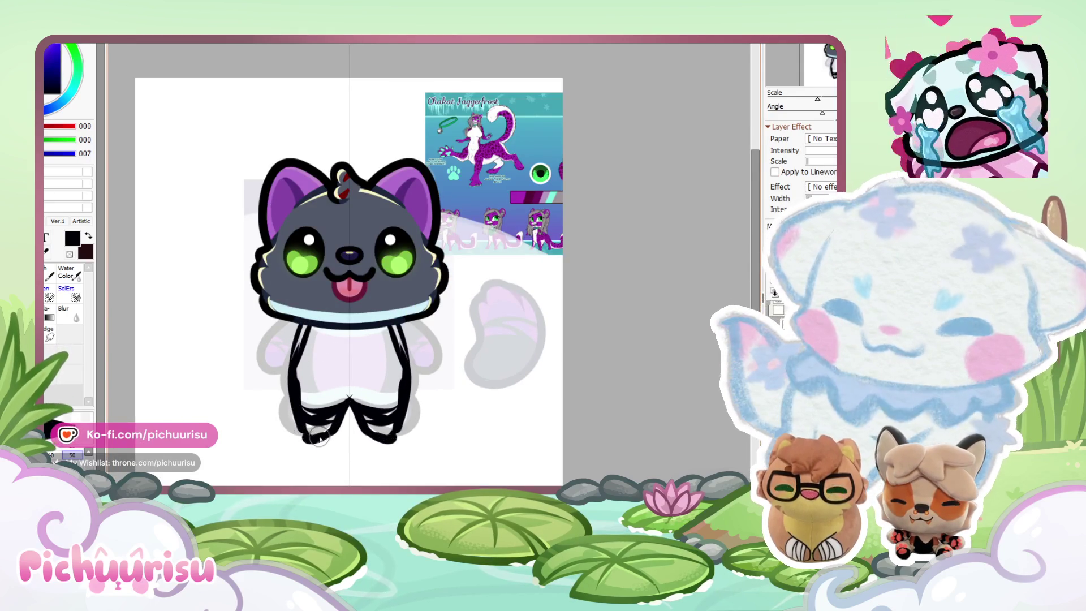
{"action": "scroll", "coordinate": [321, 436], "scroll_direction": "down", "scroll_amount": 1}
{"action": "scroll", "coordinate": [208, 350], "scroll_direction": "up", "scroll_amount": 1}
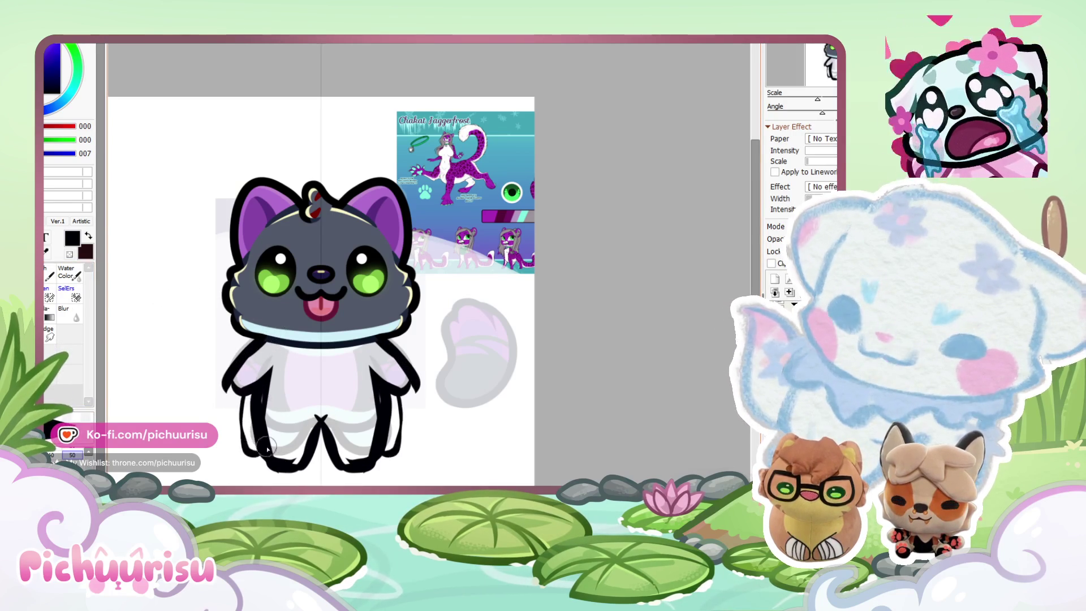
{"action": "scroll", "coordinate": [229, 342], "scroll_direction": "down", "scroll_amount": 3}
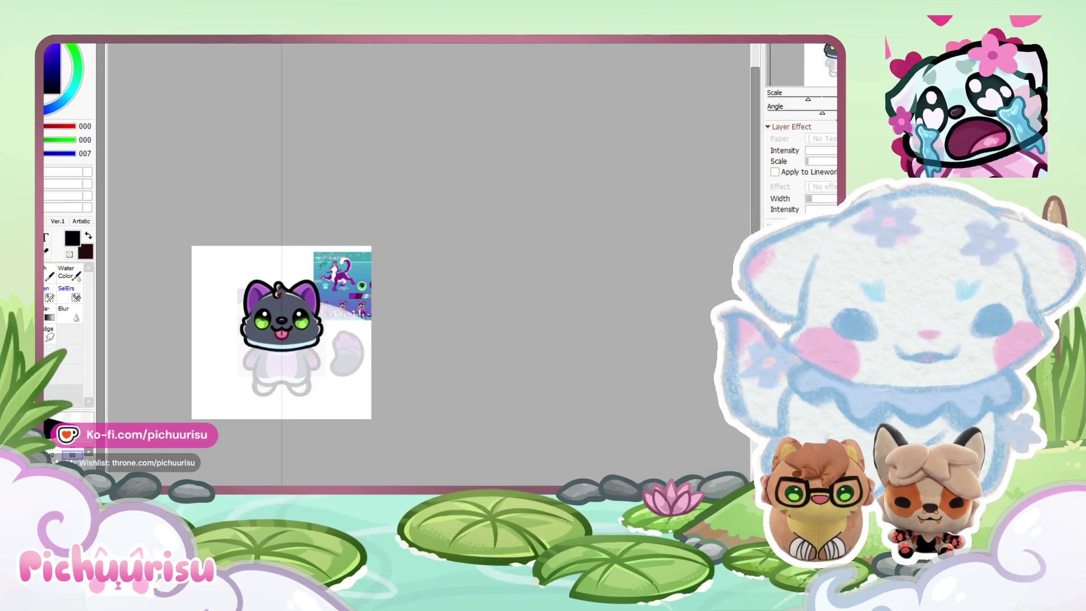
{"action": "key", "text": "ctrl+z"}
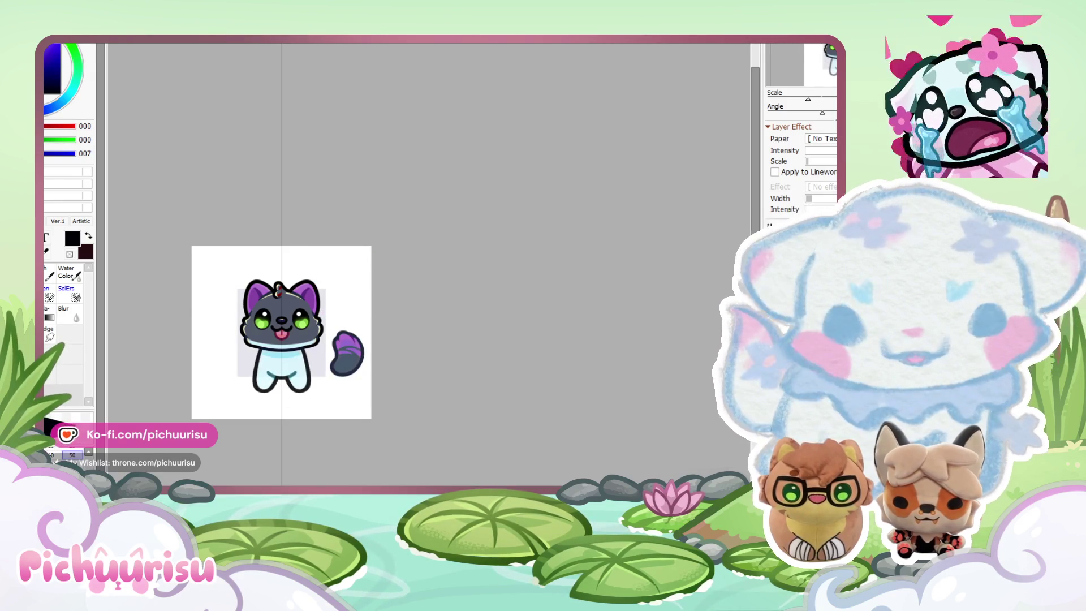
{"action": "scroll", "coordinate": [262, 344], "scroll_direction": "up", "scroll_amount": 4}
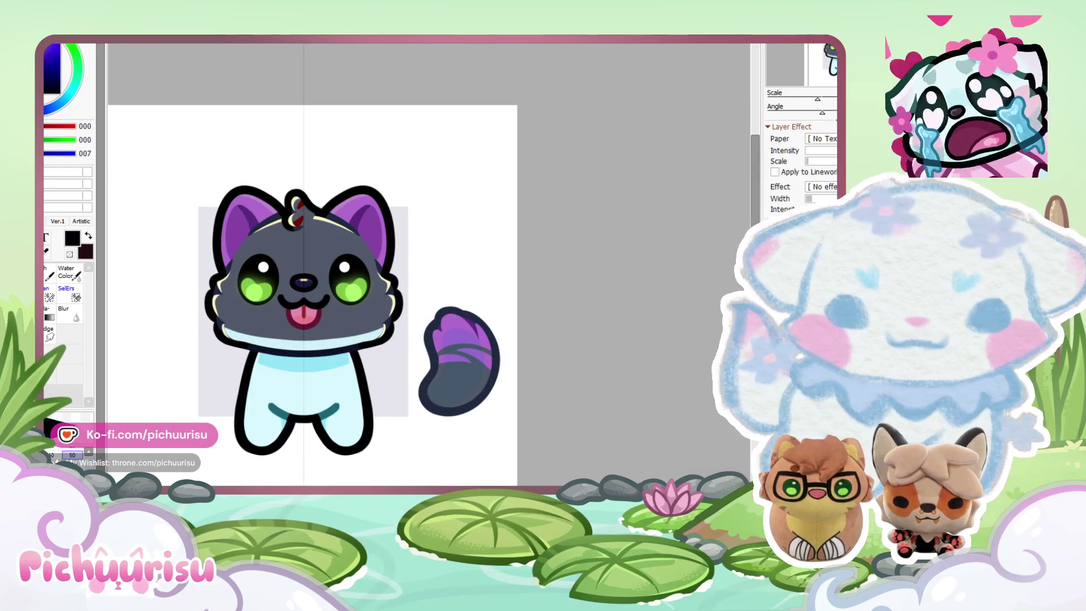
Reveal the dark teal tail behind the body and toggle between the dark and light head versions
{"action": "key", "text": "ctrl+v"}
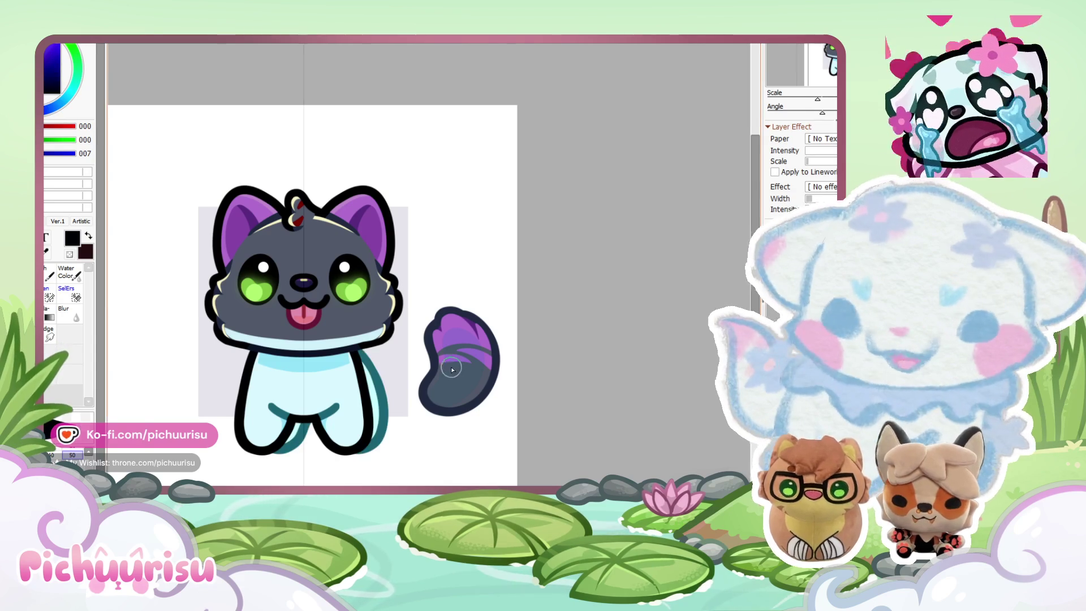
{"action": "scroll", "coordinate": [455, 371], "scroll_direction": "down", "scroll_amount": 1}
{"action": "scroll", "coordinate": [294, 391], "scroll_direction": "up", "scroll_amount": 2}
{"action": "scroll", "coordinate": [294, 396], "scroll_direction": "down", "scroll_amount": 3}
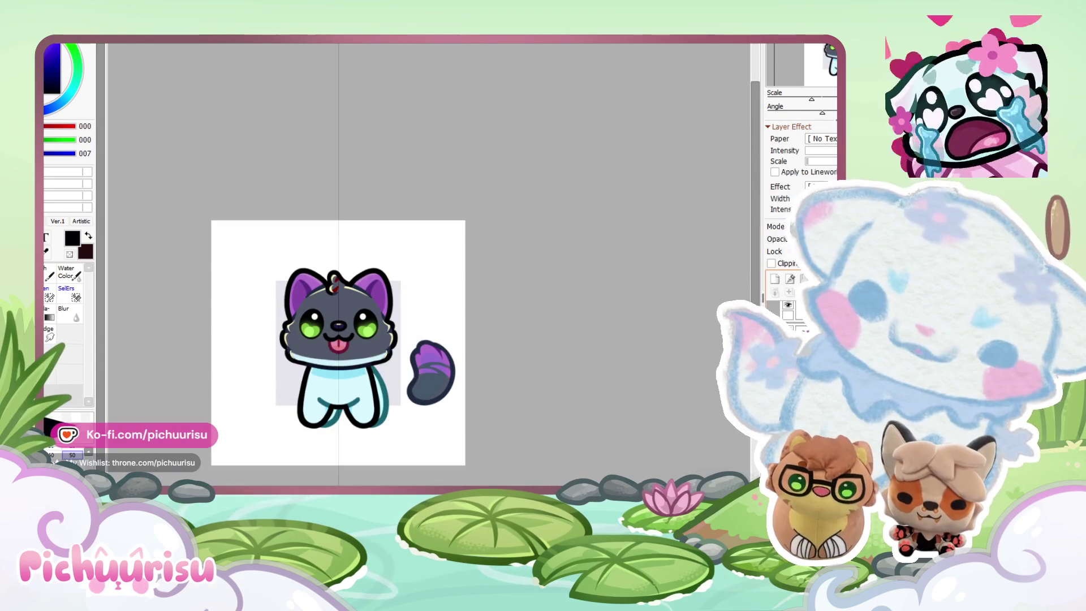
{"action": "scroll", "coordinate": [415, 285], "scroll_direction": "up", "scroll_amount": 1}
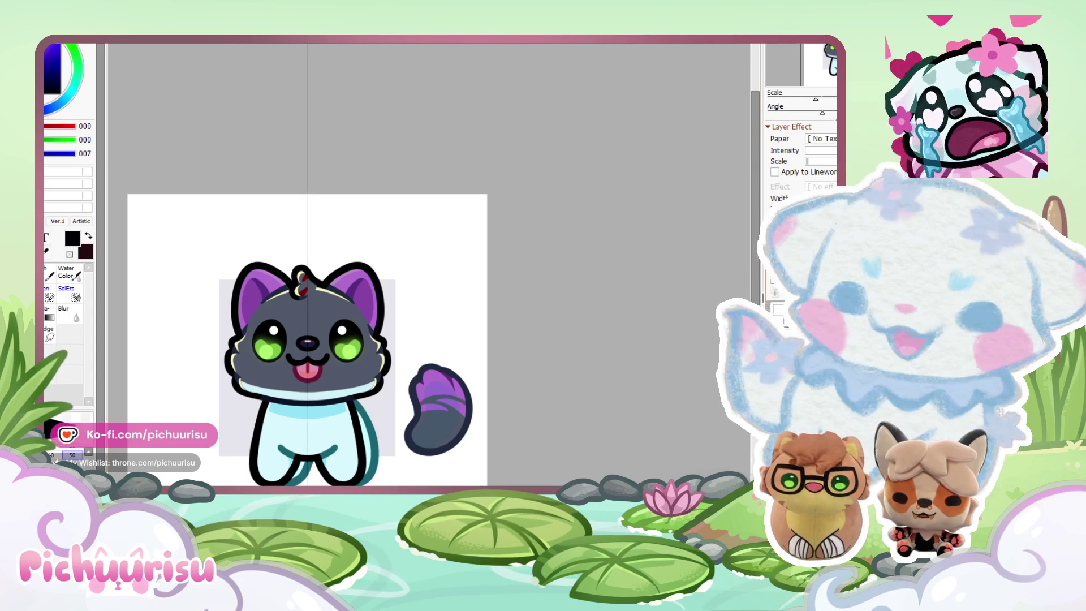
{"action": "key", "text": "ctrl+z"}
{"action": "key", "text": "ctrl+y"}
{"action": "key", "text": "ctrl+z"}
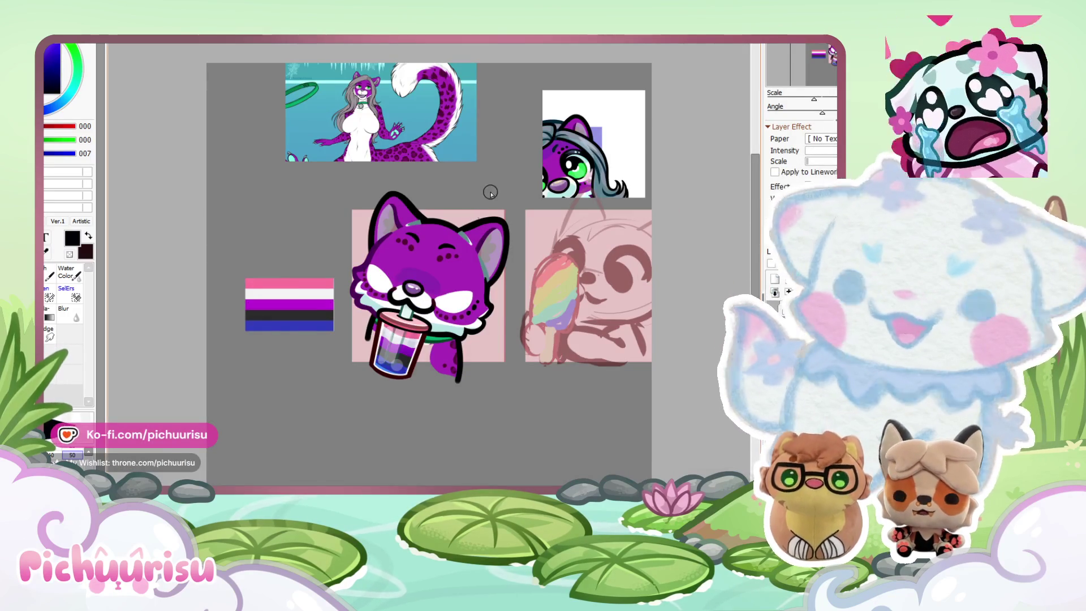
{"action": "scroll", "coordinate": [438, 390], "scroll_direction": "up", "scroll_amount": 2}
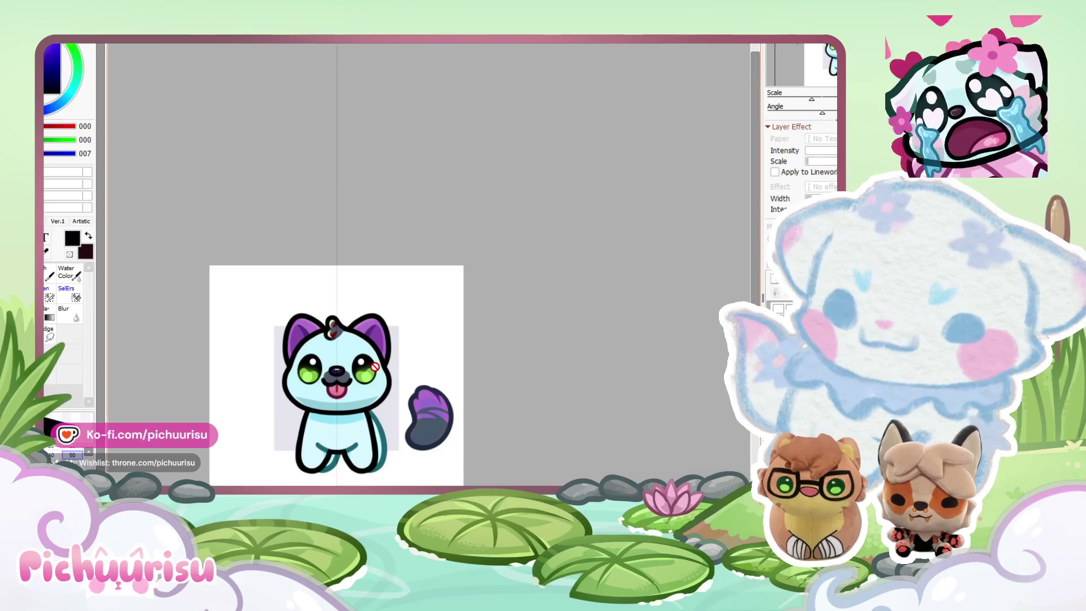
Shift the dark grey head slightly down on the body, cancelling a second upward move
{"action": "scroll", "coordinate": [367, 358], "scroll_direction": "up", "scroll_amount": 2}
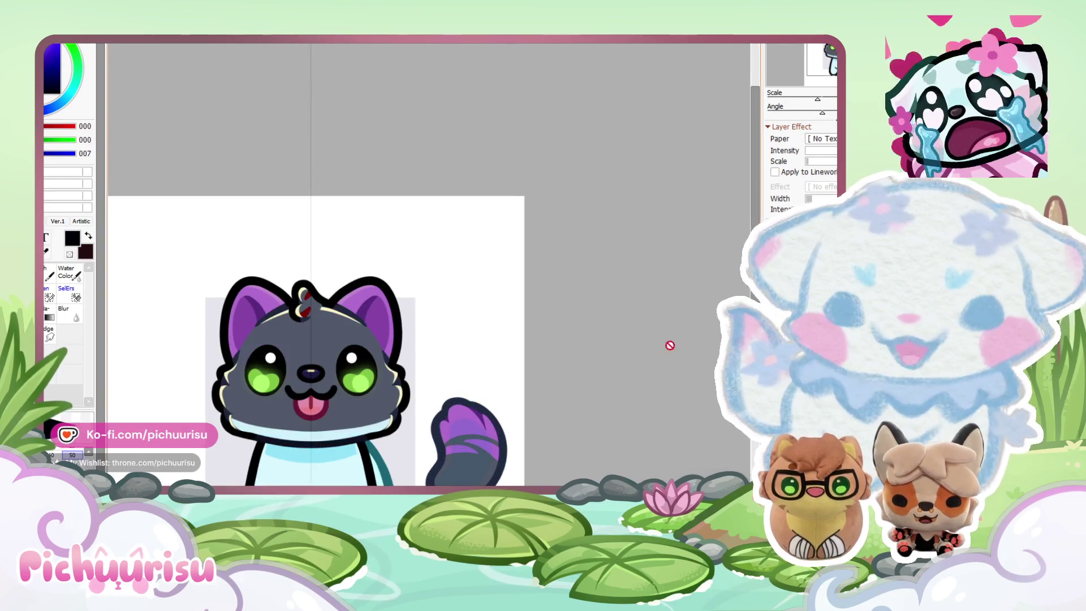
{"action": "scroll", "coordinate": [418, 394], "scroll_direction": "down", "scroll_amount": 3}
{"action": "scroll", "coordinate": [417, 394], "scroll_direction": "up", "scroll_amount": 1}
{"action": "scroll", "coordinate": [417, 395], "scroll_direction": "up", "scroll_amount": 2}
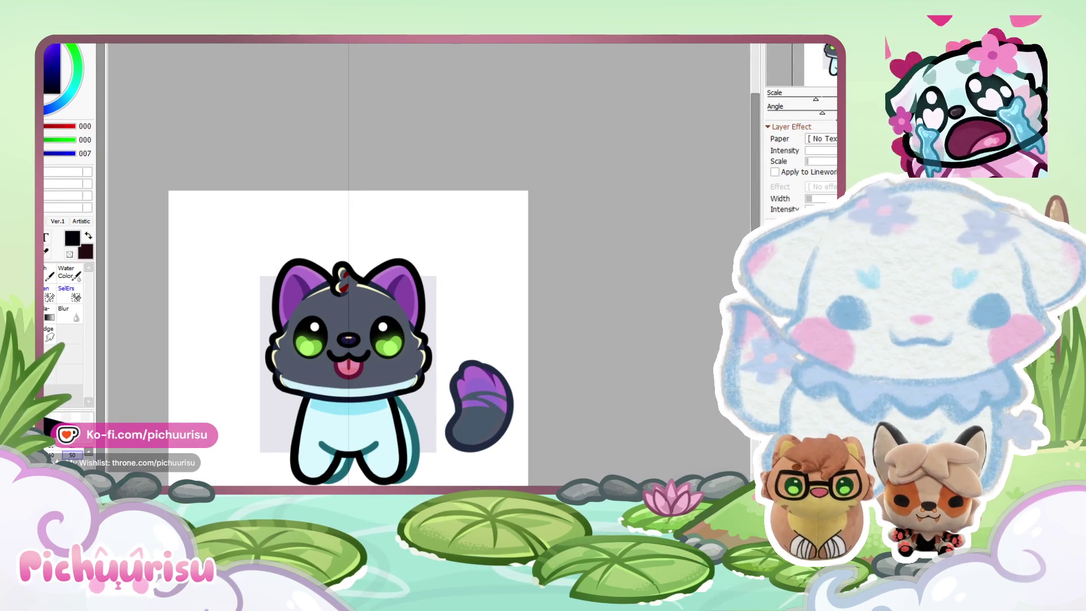
{"action": "key", "text": "ctrl+t"}
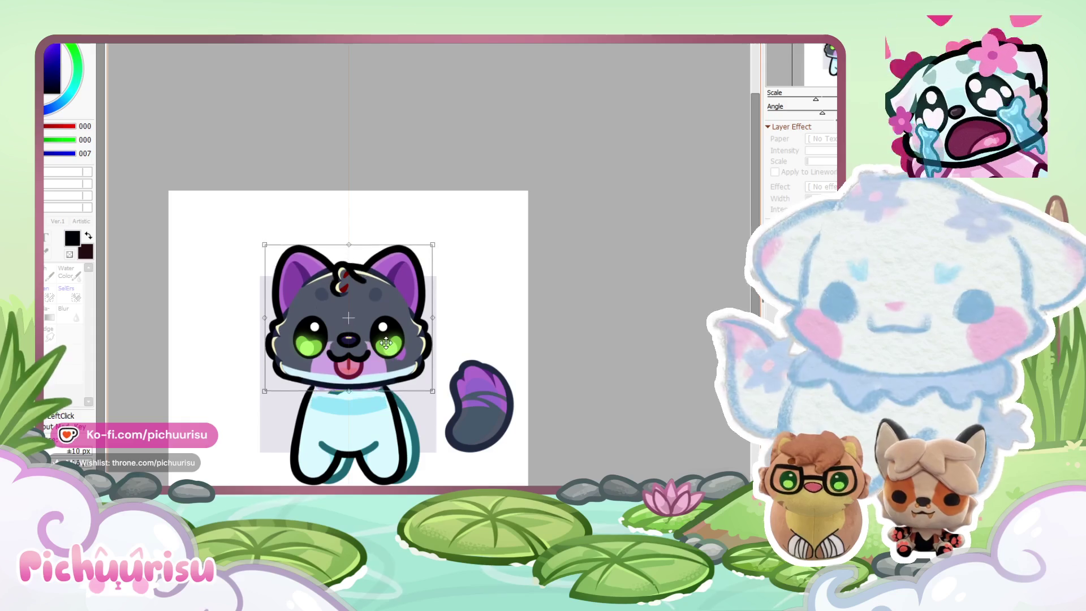
{"action": "left_click_drag", "start_coordinate": [386, 343], "coordinate": [386, 355]}
{"action": "key", "text": "Return"}
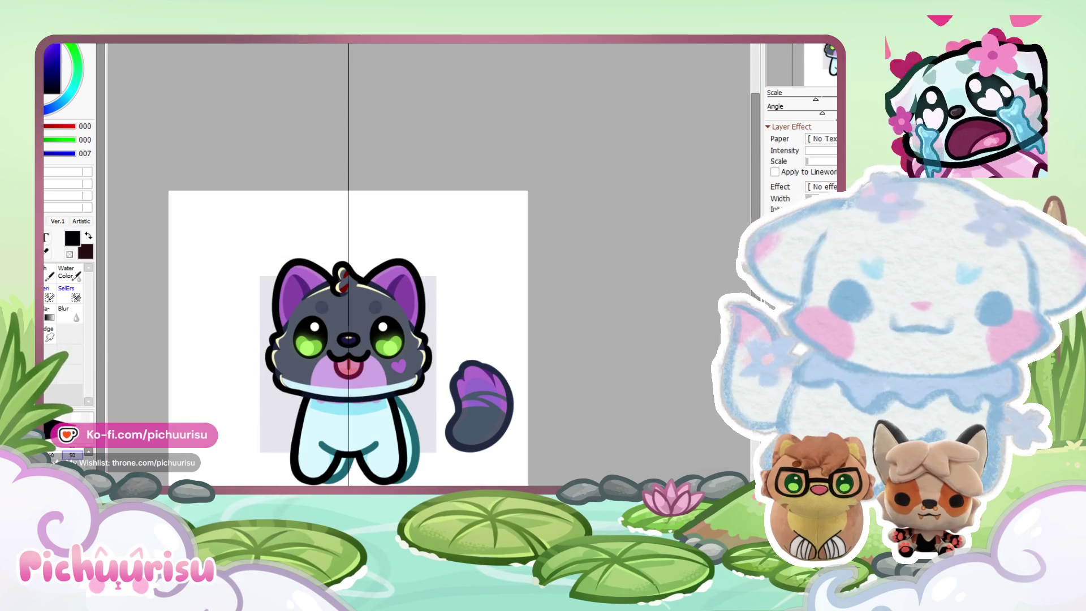
{"action": "key", "text": "ctrl+t"}
{"action": "left_click_drag", "start_coordinate": [388, 351], "coordinate": [388, 331]}
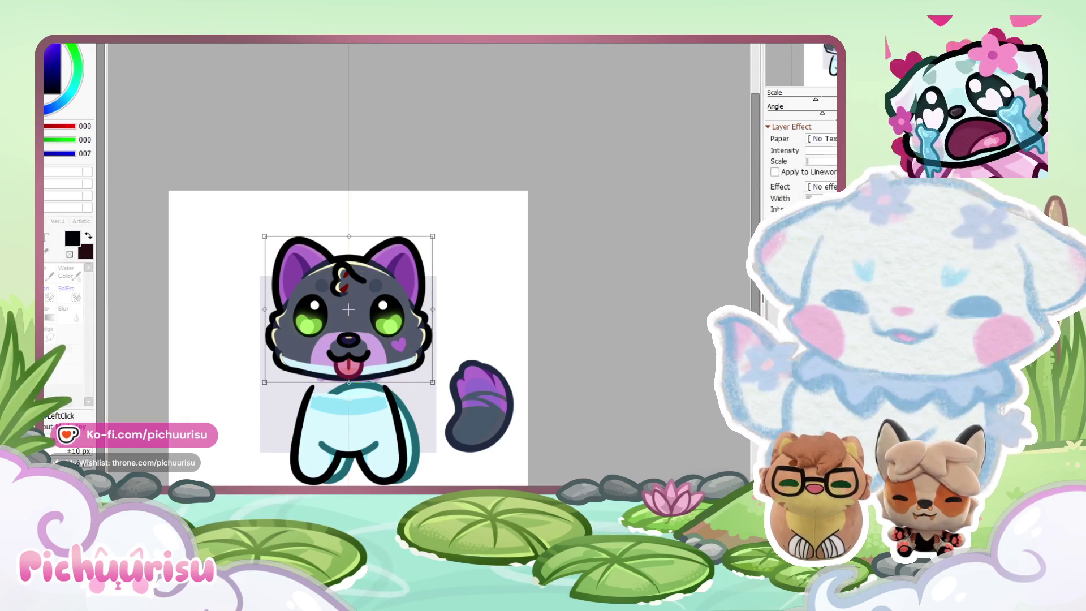
{"action": "key", "text": "Escape"}
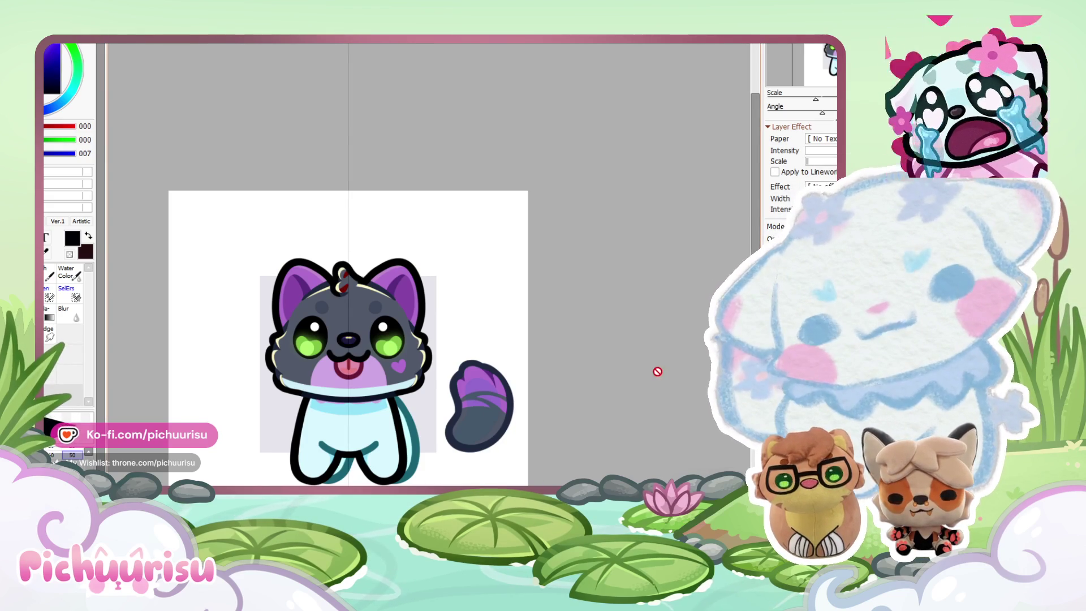
{"action": "scroll", "coordinate": [381, 447], "scroll_direction": "up", "scroll_amount": 1}
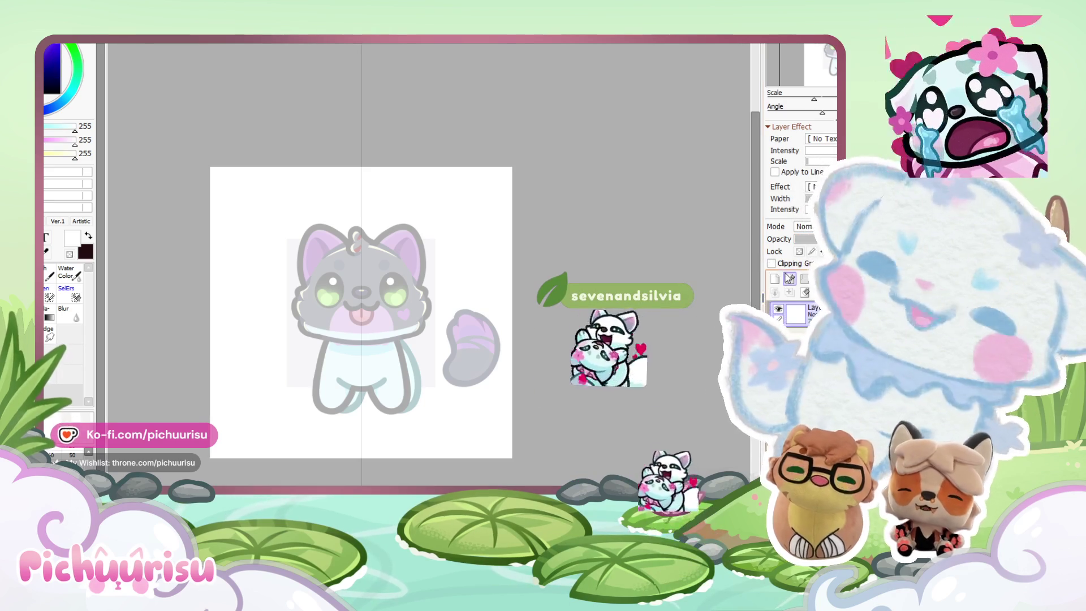
Zoom in on the faded cat and pick dark purple for sketching
{"action": "scroll", "coordinate": [514, 290], "scroll_direction": "up", "scroll_amount": 1}
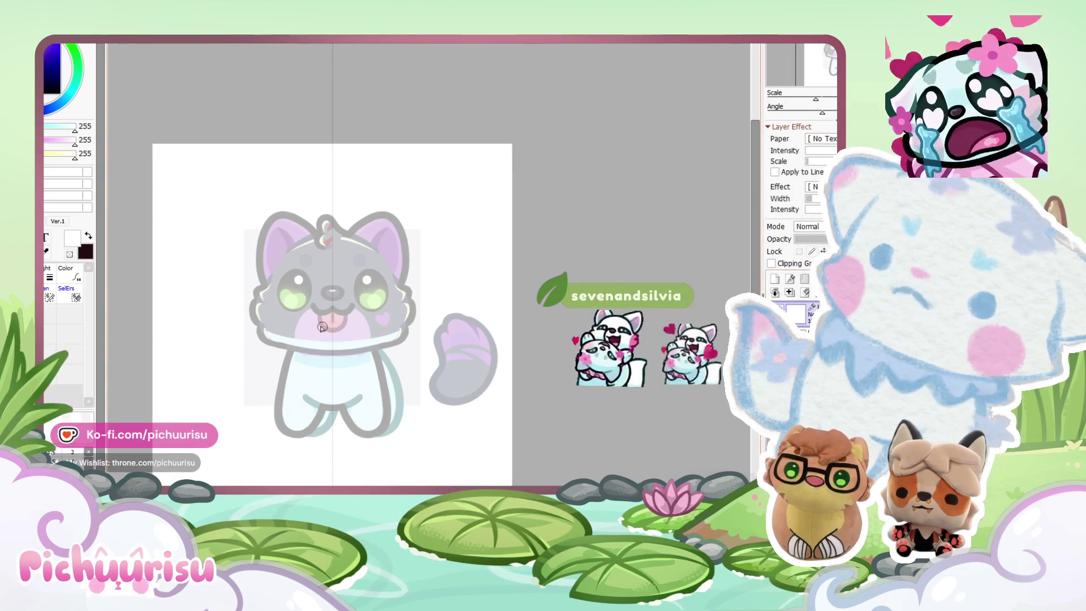
{"action": "scroll", "coordinate": [406, 365], "scroll_direction": "up", "scroll_amount": 1}
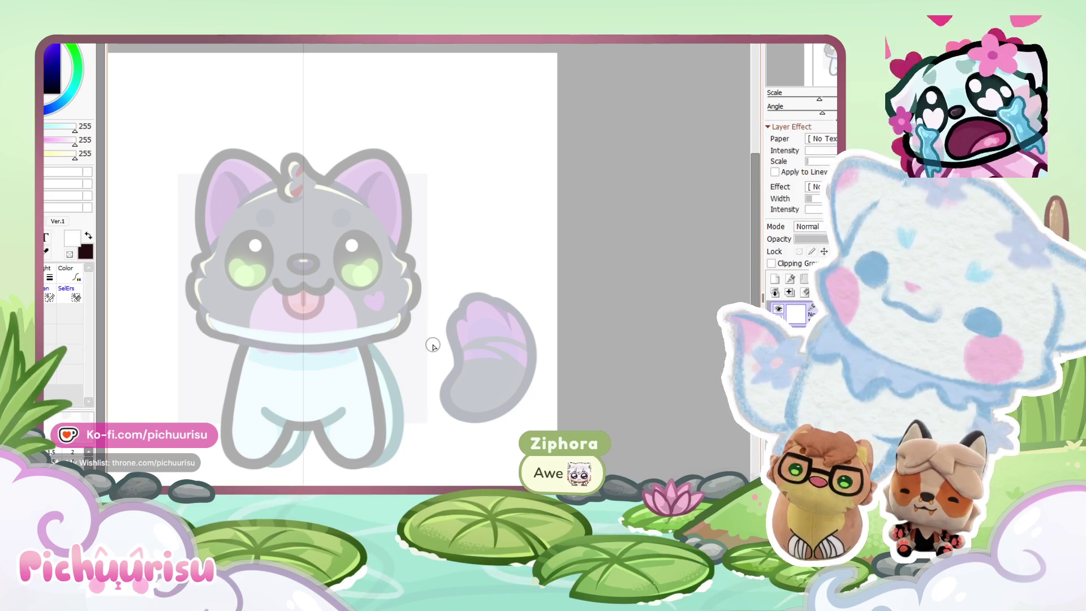
{"action": "left_click", "coordinate": [120, 473]}
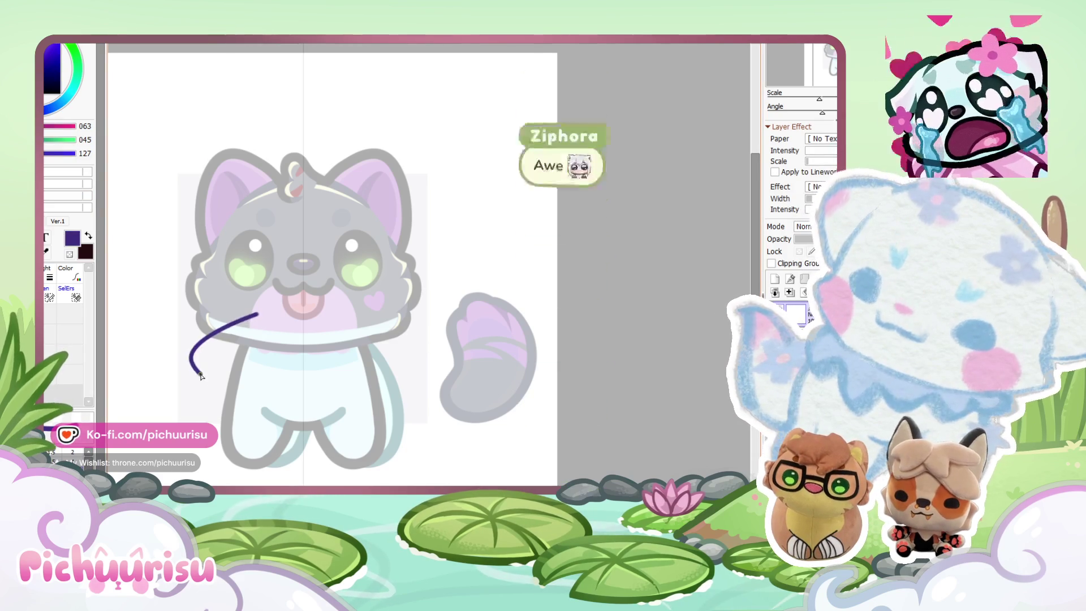
Add a new sketch layer and rough in mirrored purple arms and legs on the body
{"action": "left_click_drag", "start_coordinate": [257, 314], "coordinate": [227, 362]}
{"action": "key", "text": "ctrl+z"}
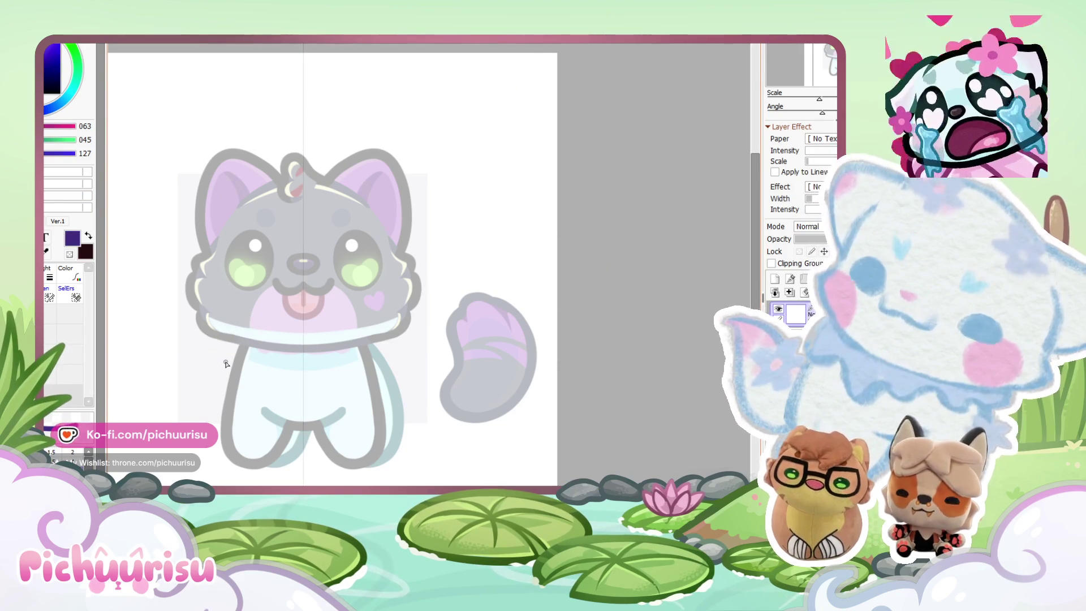
{"action": "left_click", "coordinate": [774, 279]}
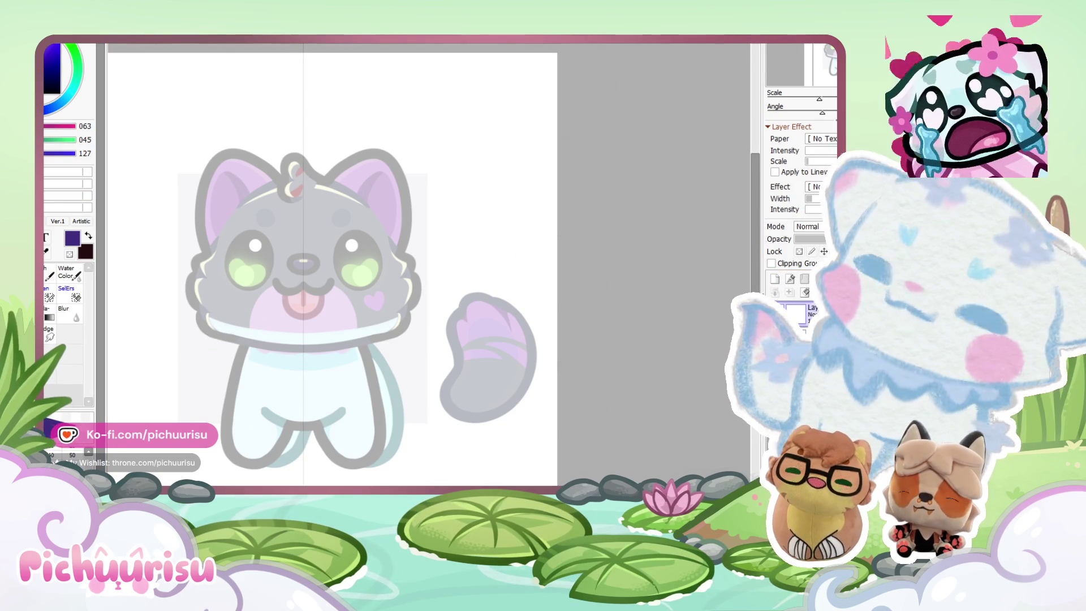
{"action": "left_click_drag", "start_coordinate": [254, 315], "coordinate": [190, 385]}
{"action": "left_click_drag", "start_coordinate": [189, 399], "coordinate": [244, 404]}
{"action": "left_click_drag", "start_coordinate": [249, 355], "coordinate": [238, 481]}
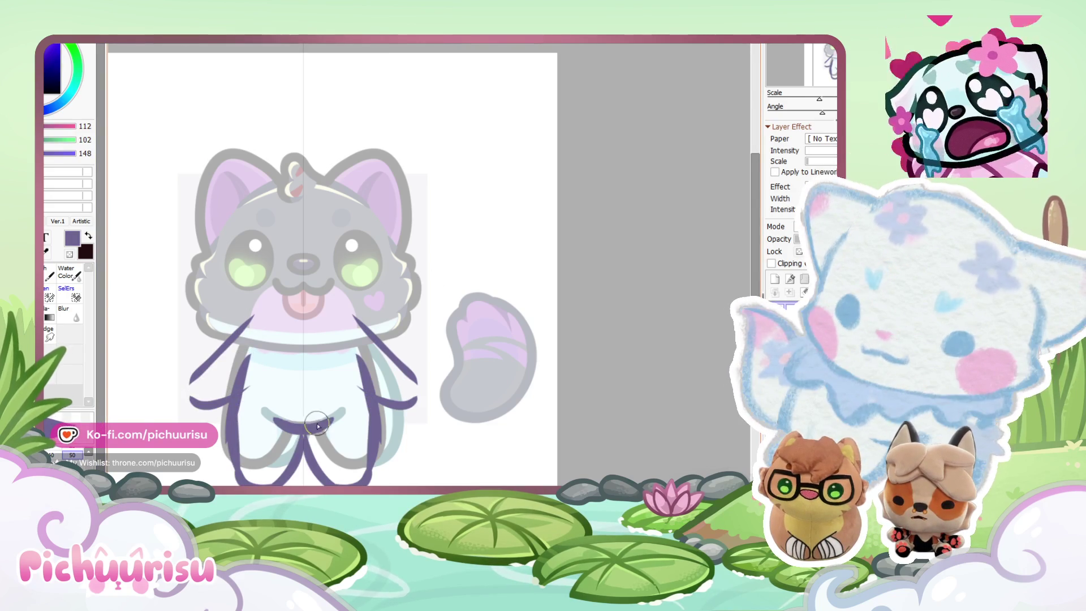
Sketch curled hands at the chest and thicker side arm lines, then undo them
{"action": "scroll", "coordinate": [240, 418], "scroll_direction": "down", "scroll_amount": 2}
{"action": "scroll", "coordinate": [242, 376], "scroll_direction": "up", "scroll_amount": 1}
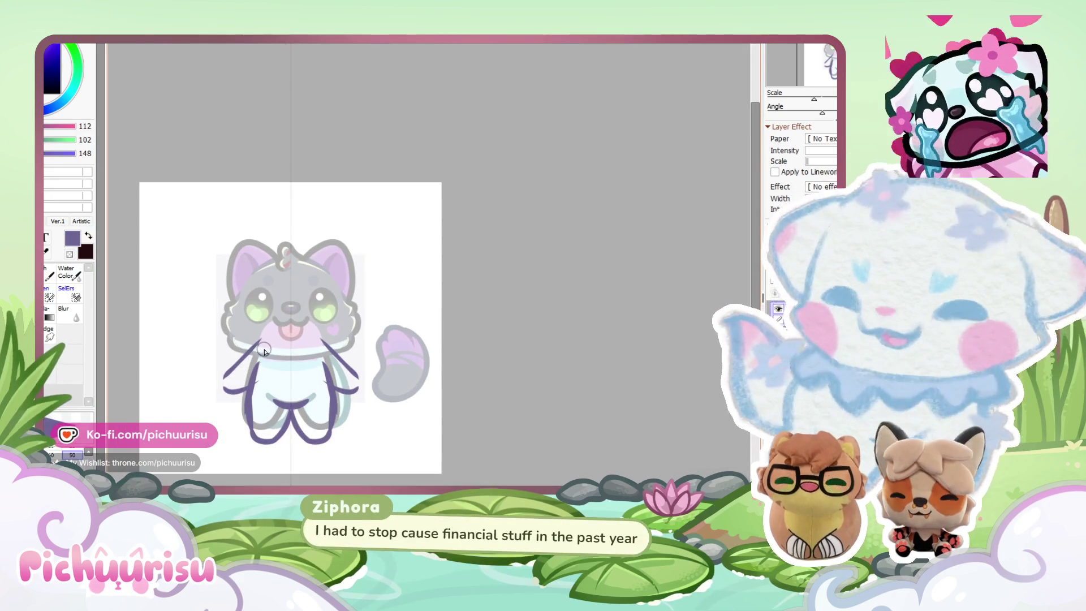
{"action": "scroll", "coordinate": [215, 384], "scroll_direction": "up", "scroll_amount": 1}
{"action": "scroll", "coordinate": [214, 385], "scroll_direction": "down", "scroll_amount": 1}
{"action": "left_click_drag", "start_coordinate": [257, 368], "coordinate": [248, 401]}
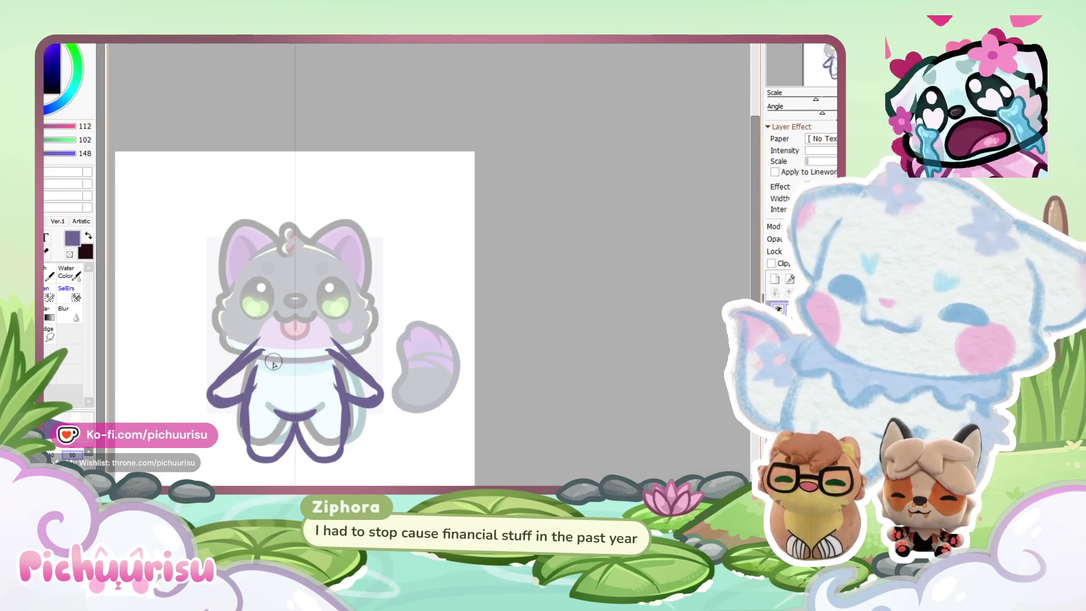
{"action": "left_click_drag", "start_coordinate": [252, 345], "coordinate": [226, 393]}
{"action": "key", "text": "ctrl+z"}
{"action": "key", "text": "ctrl+z"}
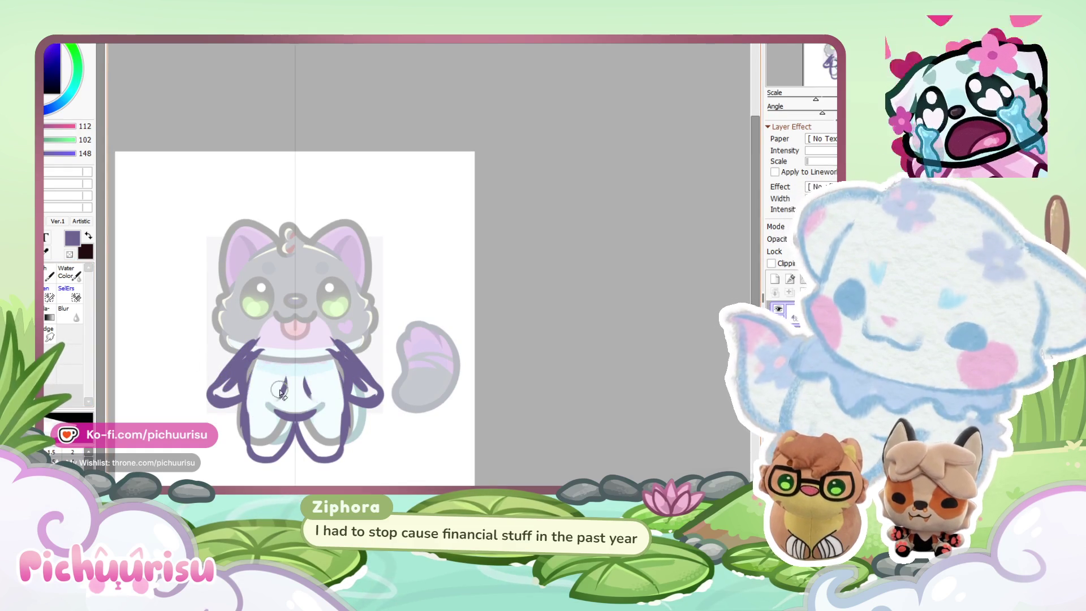
{"action": "key", "text": "ctrl+z"}
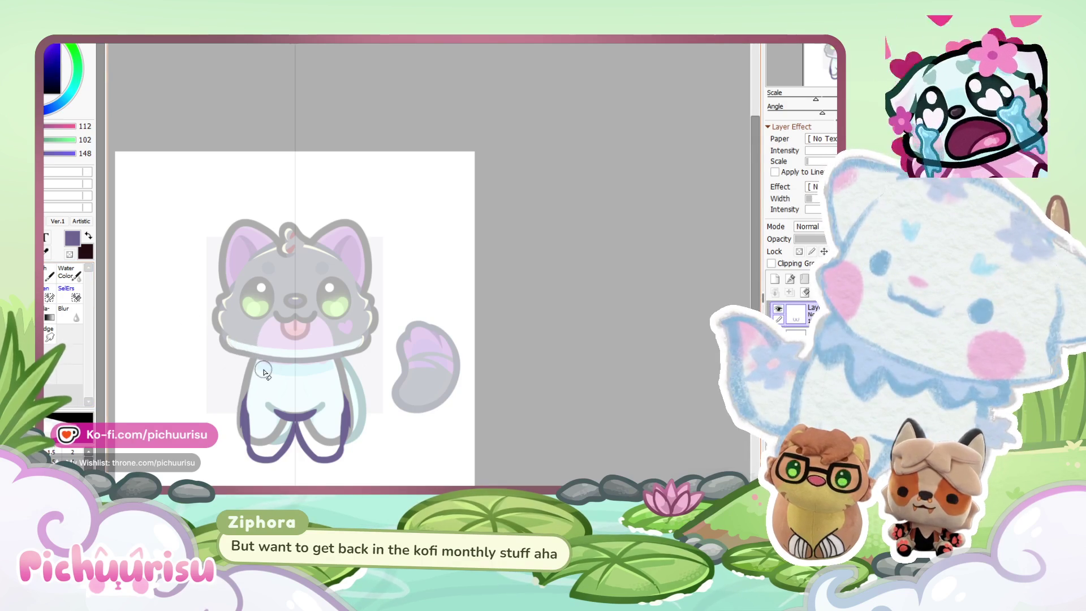
Sketch both arms and hands extending up toward the chin, then undo them
{"action": "scroll", "coordinate": [240, 355], "scroll_direction": "up", "scroll_amount": 1}
{"action": "scroll", "coordinate": [238, 356], "scroll_direction": "down", "scroll_amount": 1}
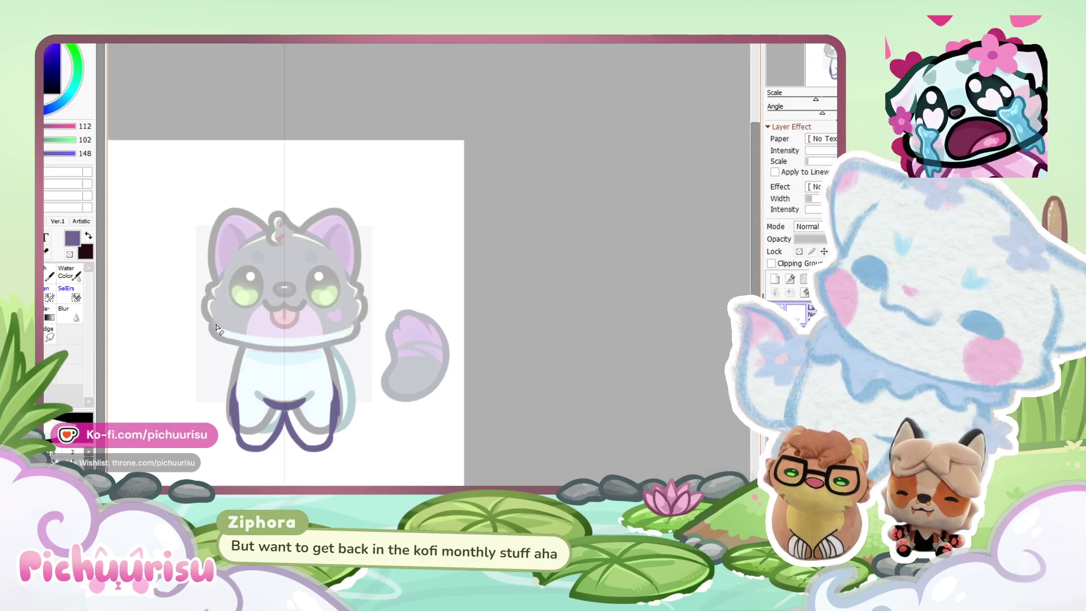
{"action": "scroll", "coordinate": [247, 349], "scroll_direction": "up", "scroll_amount": 1}
{"action": "mouse_move", "coordinate": [249, 342]}
{"action": "left_mouse_down"}
{"action": "mouse_move", "coordinate": [199, 396]}
{"action": "mouse_move", "coordinate": [232, 417]}
{"action": "left_mouse_up"}
{"action": "mouse_move", "coordinate": [351, 342]}
{"action": "left_mouse_down"}
{"action": "mouse_move", "coordinate": [403, 396]}
{"action": "mouse_move", "coordinate": [409, 419]}
{"action": "left_mouse_up"}
{"action": "left_click_drag", "start_coordinate": [263, 328], "coordinate": [249, 342]}
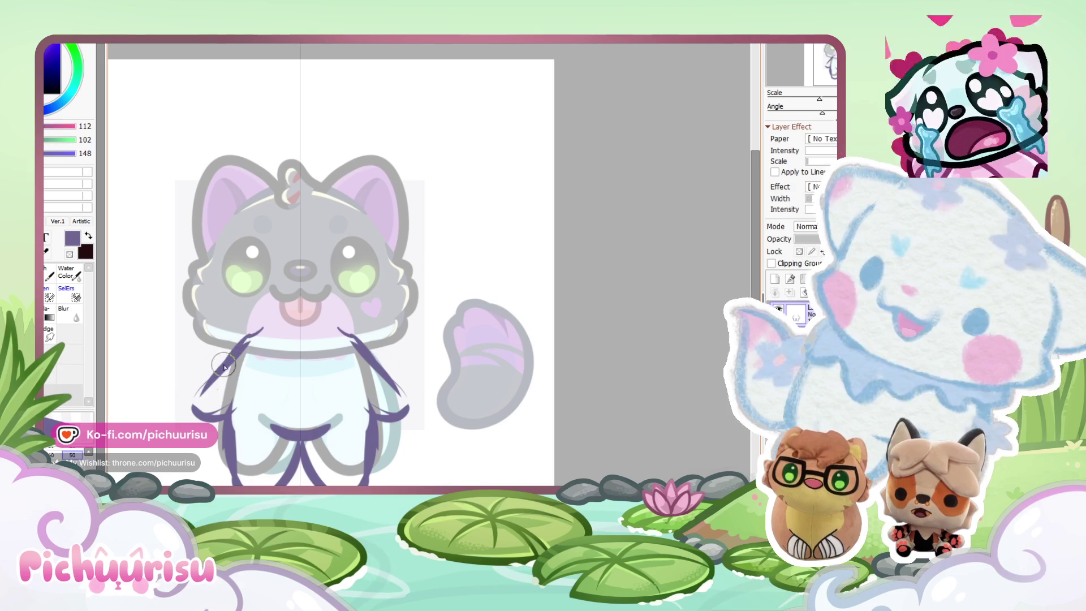
{"action": "left_click_drag", "start_coordinate": [338, 328], "coordinate": [356, 344]}
{"action": "scroll", "coordinate": [262, 363], "scroll_direction": "down", "scroll_amount": 1}
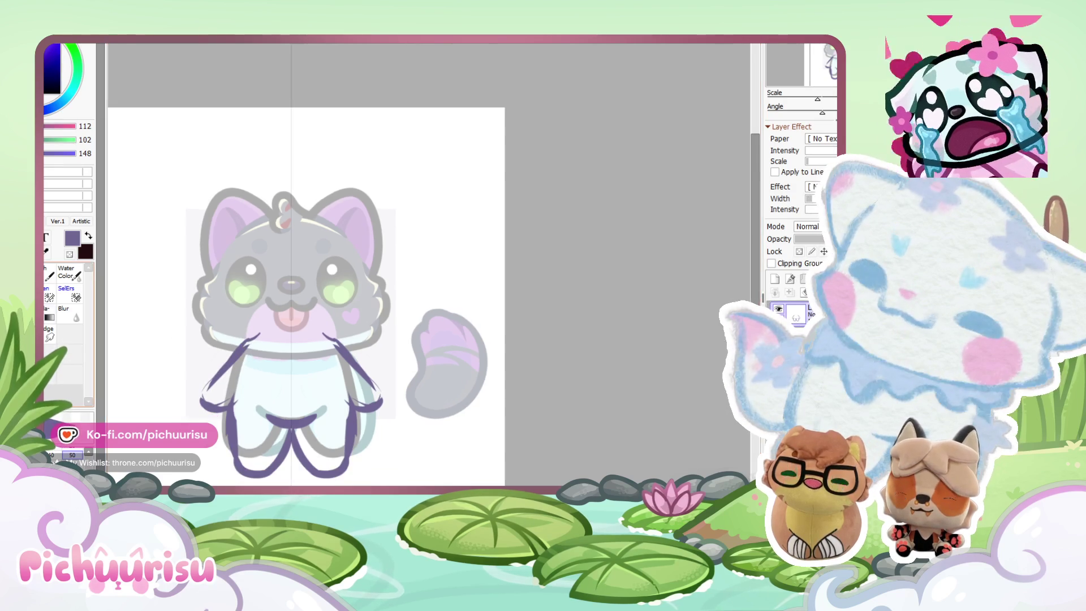
{"action": "key", "text": "ctrl+z"}
{"action": "key", "text": "ctrl+z"}
{"action": "key", "text": "ctrl+z"}
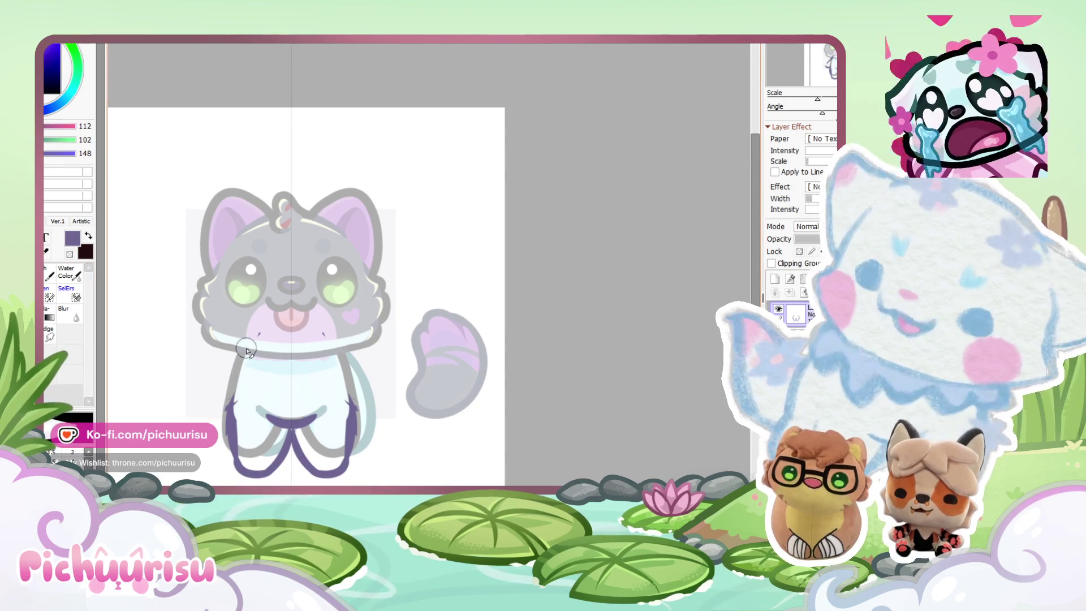
Paint purple lines between the legs and along the arms, keeping the shorter arm version
{"action": "scroll", "coordinate": [274, 427], "scroll_direction": "up", "scroll_amount": 1}
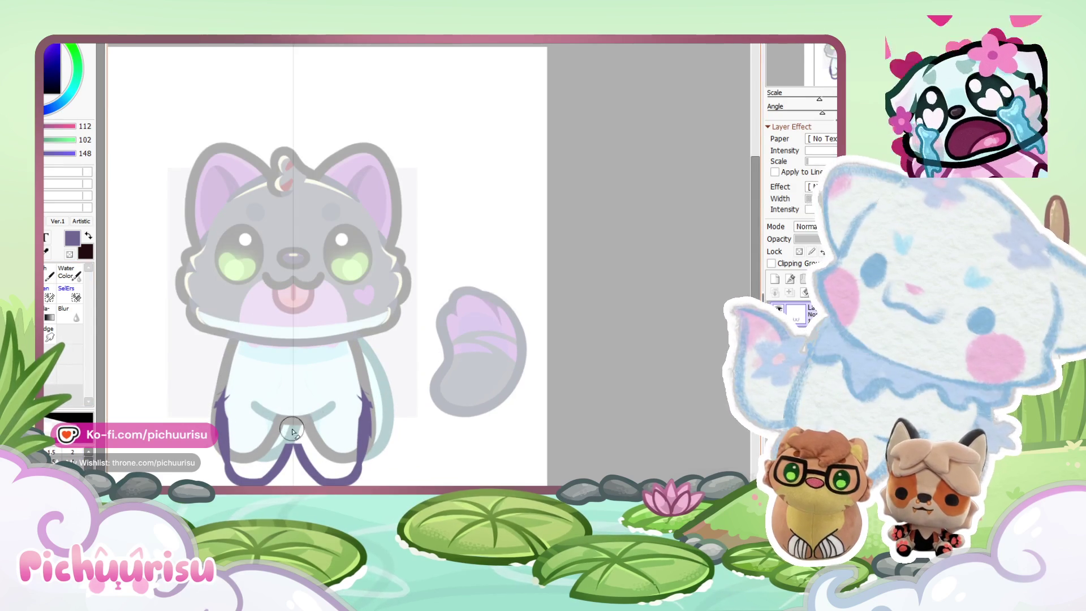
{"action": "left_click_drag", "start_coordinate": [306, 429], "coordinate": [271, 435]}
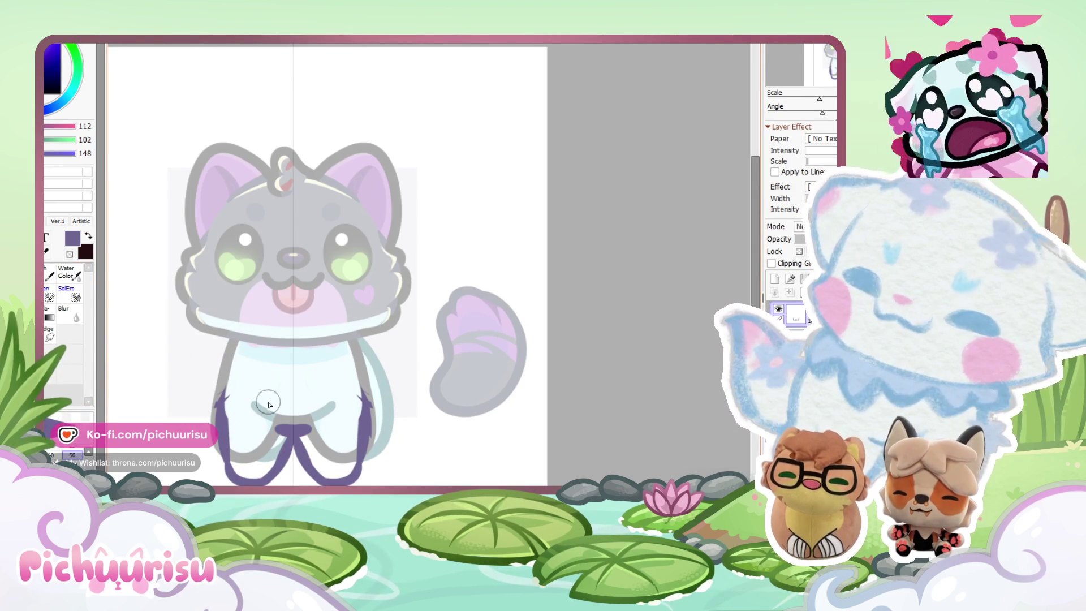
{"action": "left_click_drag", "start_coordinate": [362, 331], "coordinate": [373, 381]}
{"action": "left_click_drag", "start_coordinate": [187, 368], "coordinate": [195, 396]}
{"action": "left_click_drag", "start_coordinate": [368, 396], "coordinate": [399, 412]}
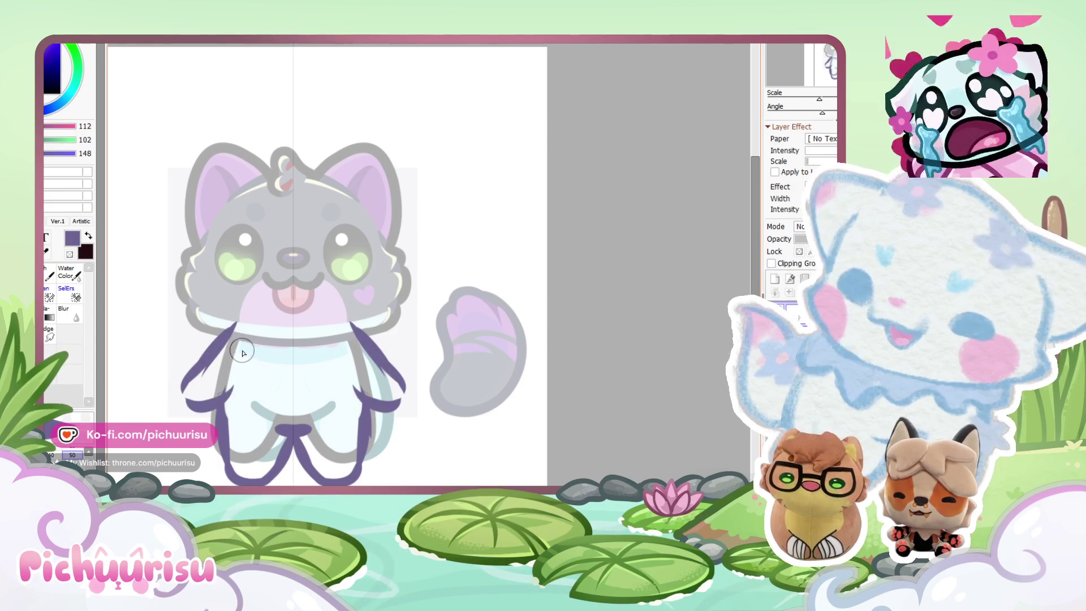
{"action": "scroll", "coordinate": [228, 366], "scroll_direction": "down", "scroll_amount": 3}
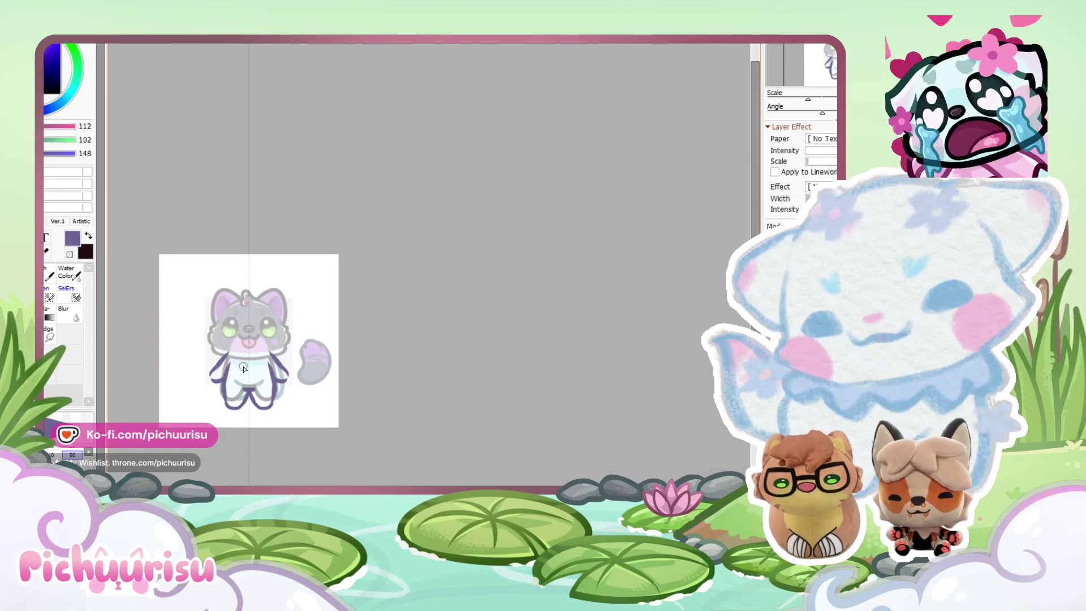
{"action": "scroll", "coordinate": [203, 345], "scroll_direction": "up", "scroll_amount": 2}
{"action": "scroll", "coordinate": [210, 352], "scroll_direction": "up", "scroll_amount": 1}
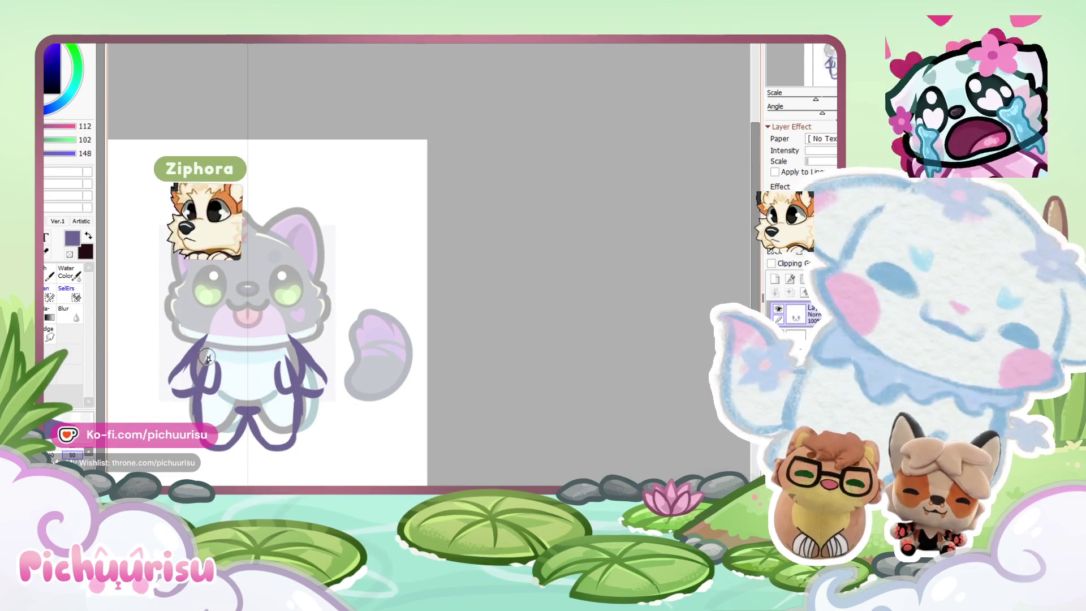
{"action": "key", "text": "ctrl+z"}
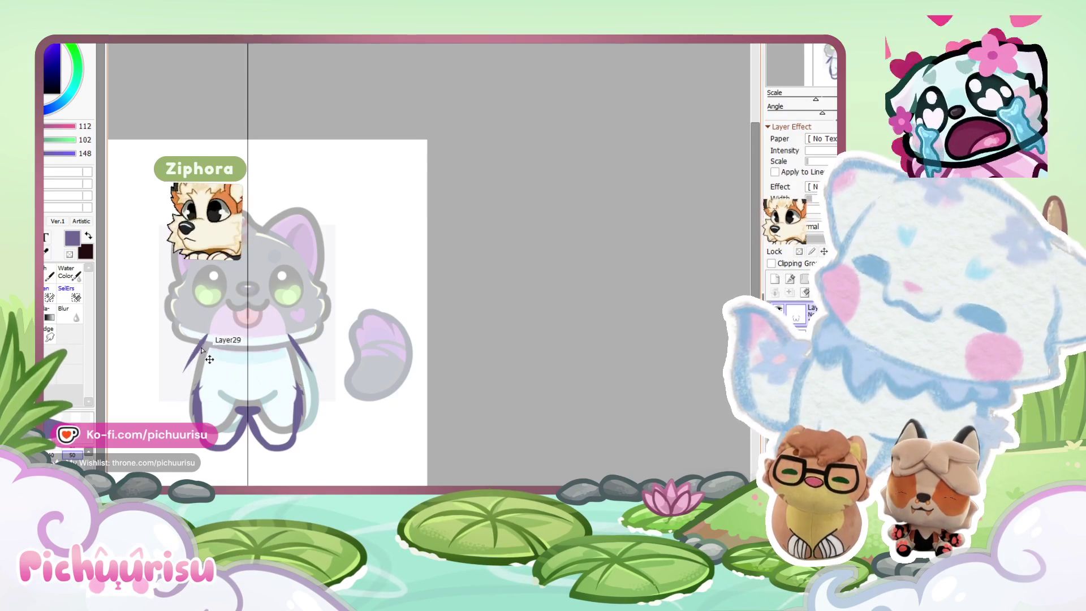
{"action": "key", "text": "ctrl+y"}
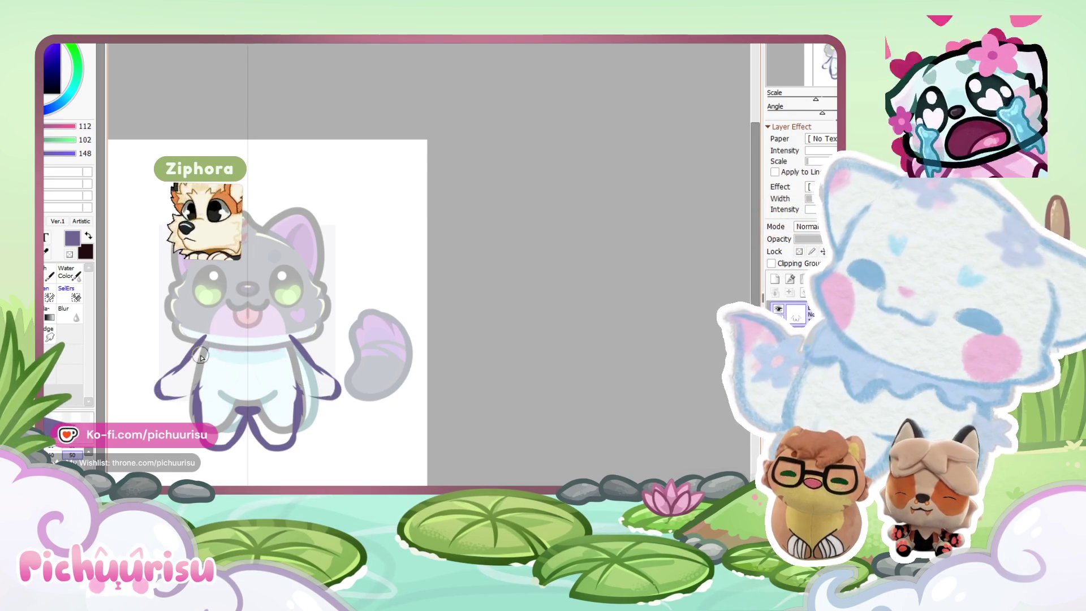
{"action": "key", "text": "ctrl+z"}
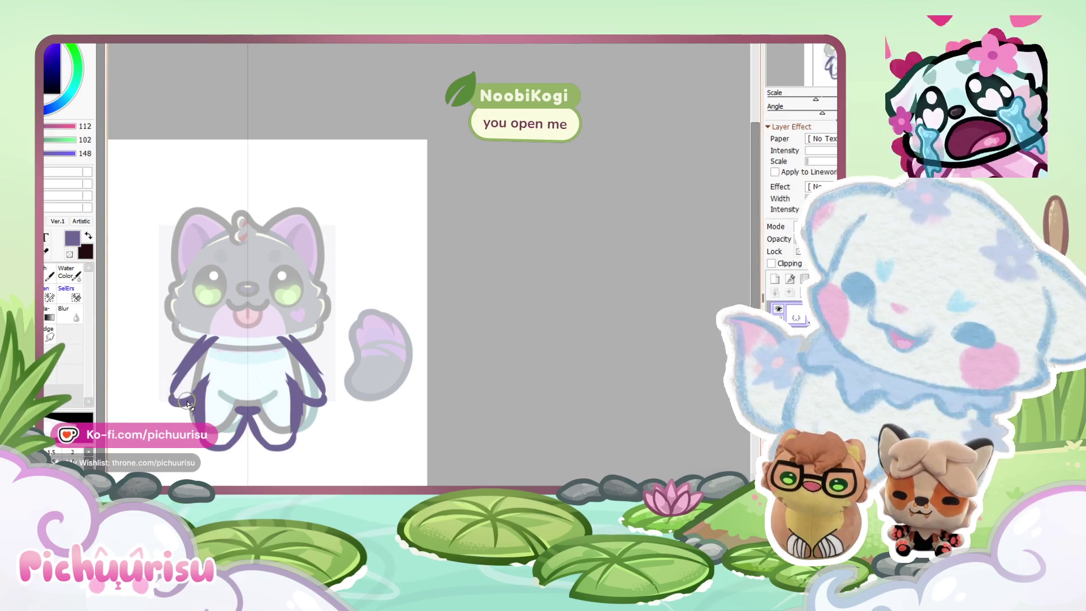
Thicken the left arm into a curled hand and try purple lines under the feet, then undo them
{"action": "mouse_move", "coordinate": [206, 368]}
{"action": "left_mouse_down"}
{"action": "mouse_move", "coordinate": [169, 393]}
{"action": "mouse_move", "coordinate": [212, 409]}
{"action": "left_mouse_up"}
{"action": "left_click_drag", "start_coordinate": [285, 436], "coordinate": [240, 439]}
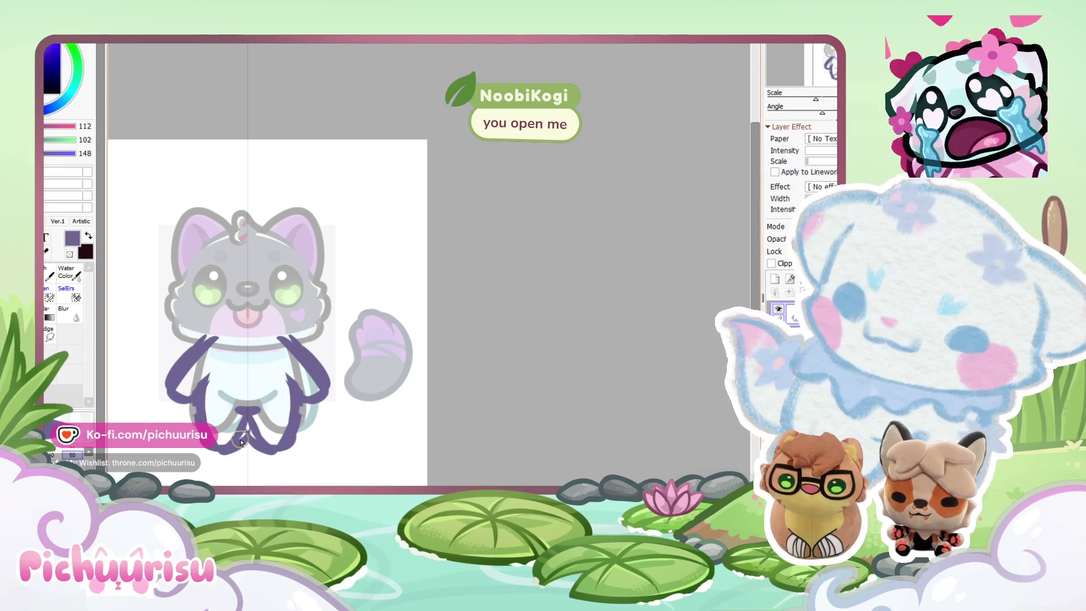
{"action": "key", "text": "ctrl+z"}
{"action": "key", "text": "ctrl+z"}
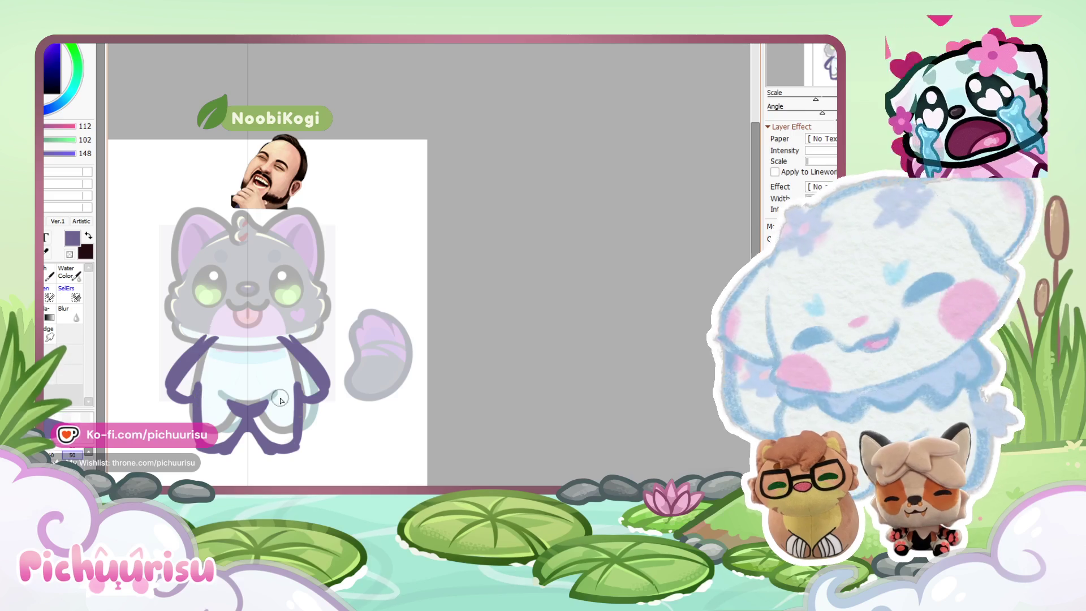
{"action": "scroll", "coordinate": [181, 413], "scroll_direction": "down", "scroll_amount": 3}
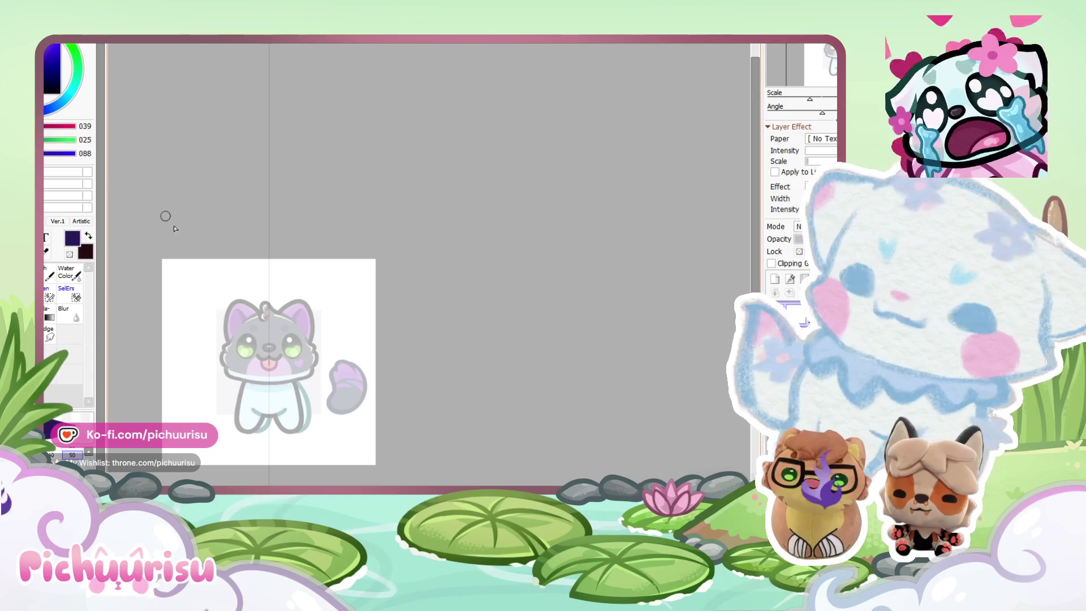
Draw bold navy lines down the body and legs, then delete them
{"action": "scroll", "coordinate": [309, 381], "scroll_direction": "up", "scroll_amount": 2}
{"action": "mouse_move", "coordinate": [249, 375]}
{"action": "left_mouse_down"}
{"action": "mouse_move", "coordinate": [262, 435]}
{"action": "mouse_move", "coordinate": [243, 467]}
{"action": "mouse_move", "coordinate": [270, 431]}
{"action": "left_mouse_up"}
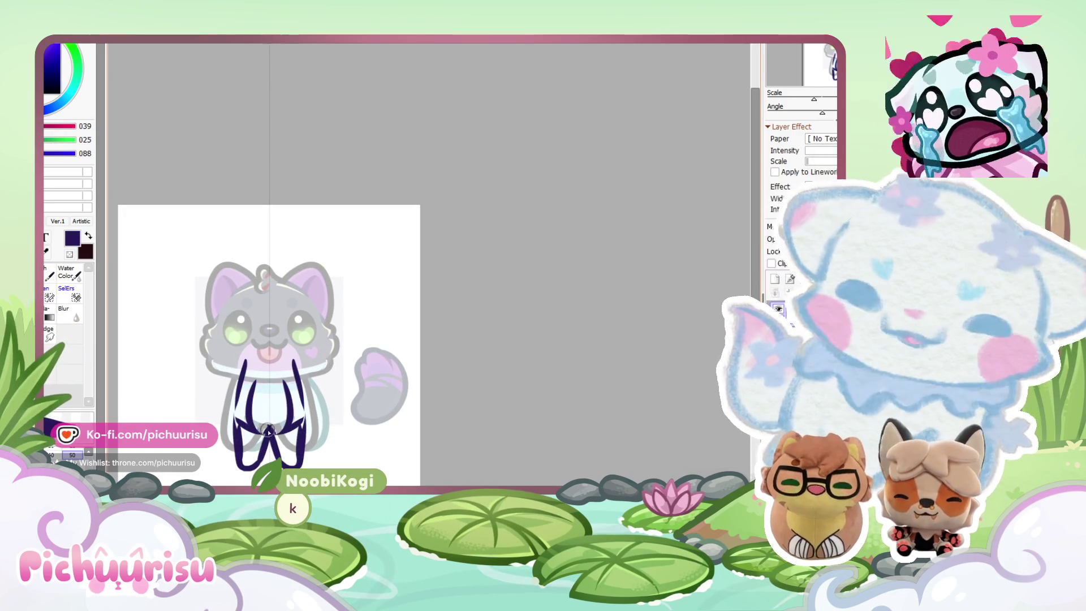
{"action": "left_click_drag", "start_coordinate": [249, 371], "coordinate": [241, 447]}
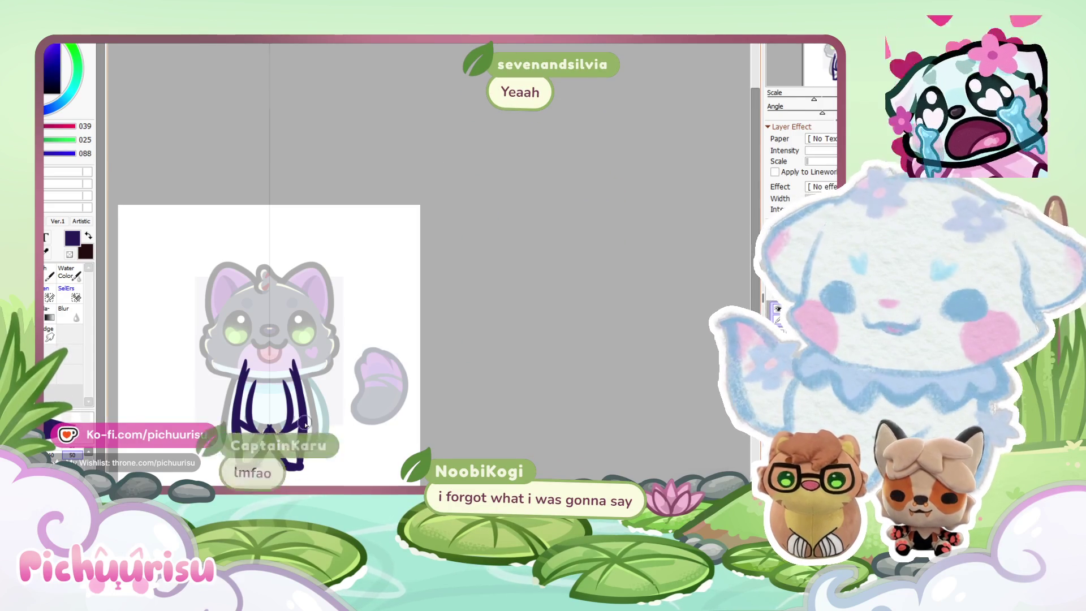
{"action": "scroll", "coordinate": [667, 272], "scroll_direction": "up", "scroll_amount": 2}
{"action": "key", "text": "Delete"}
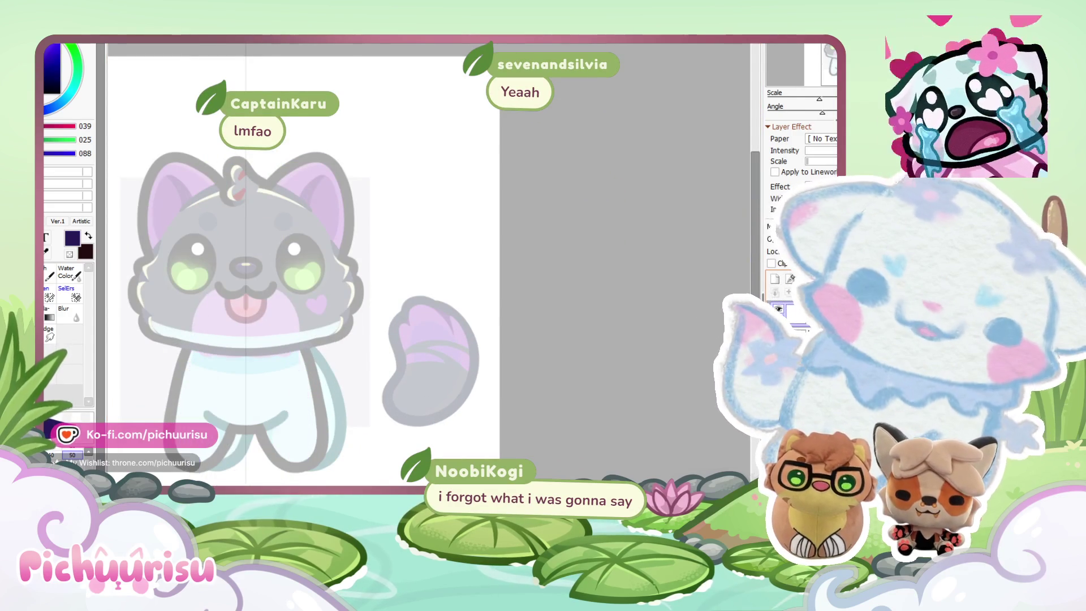
Redraw both body sides, the legs and the left arm in lighter purple at brush size 50
{"action": "left_click", "coordinate": [56, 73]}
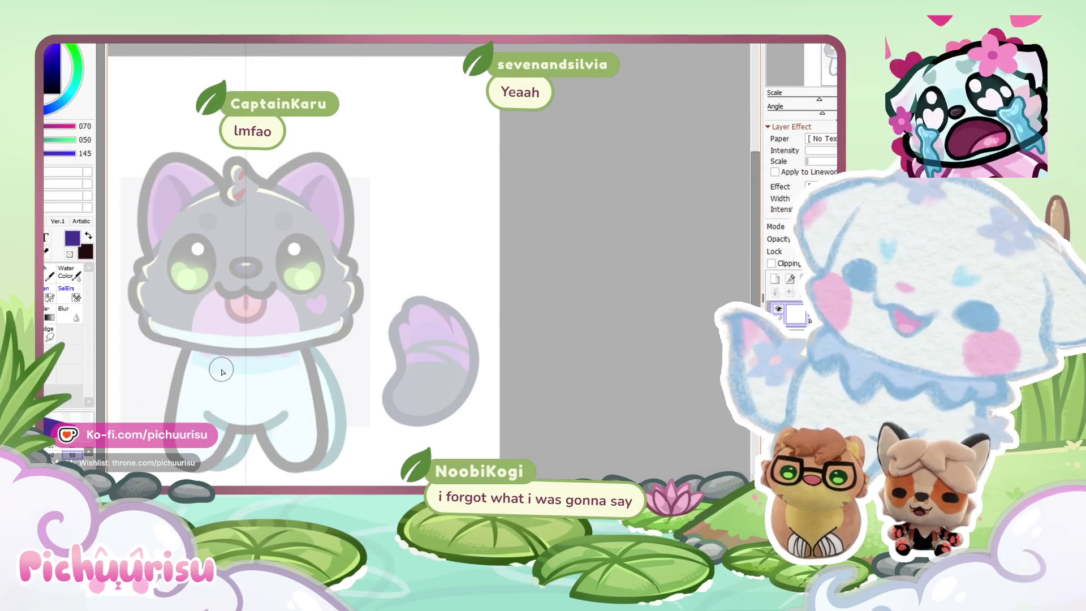
{"action": "left_click_drag", "start_coordinate": [190, 343], "coordinate": [172, 447]}
{"action": "left_click_drag", "start_coordinate": [302, 340], "coordinate": [323, 472]}
{"action": "mouse_move", "coordinate": [252, 446]}
{"action": "left_mouse_down"}
{"action": "mouse_move", "coordinate": [277, 483]}
{"action": "mouse_move", "coordinate": [228, 471]}
{"action": "mouse_move", "coordinate": [249, 453]}
{"action": "left_mouse_up"}
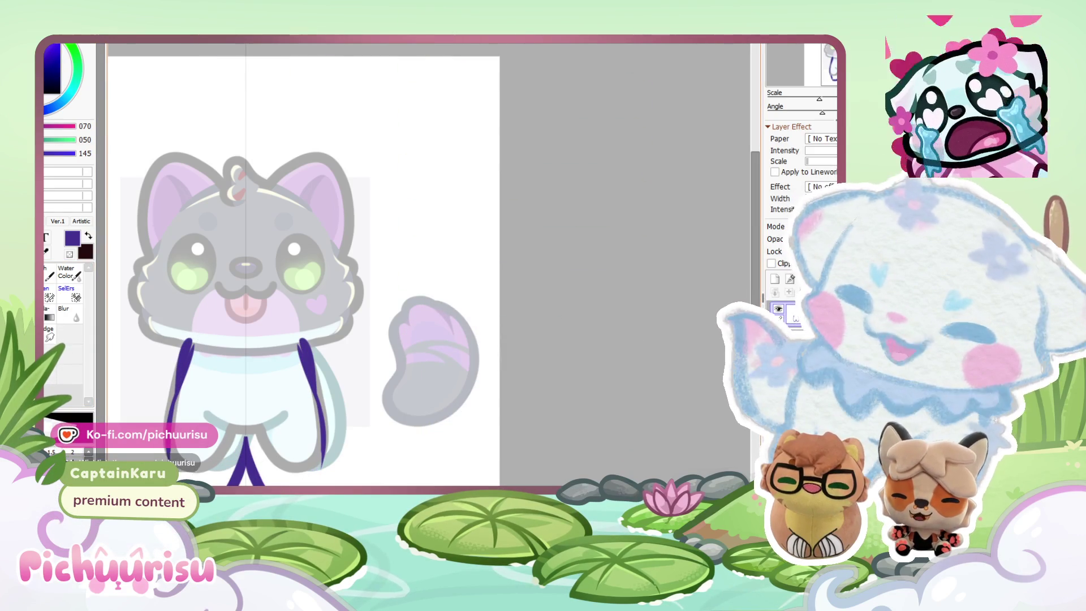
{"action": "left_click", "coordinate": [73, 455]}
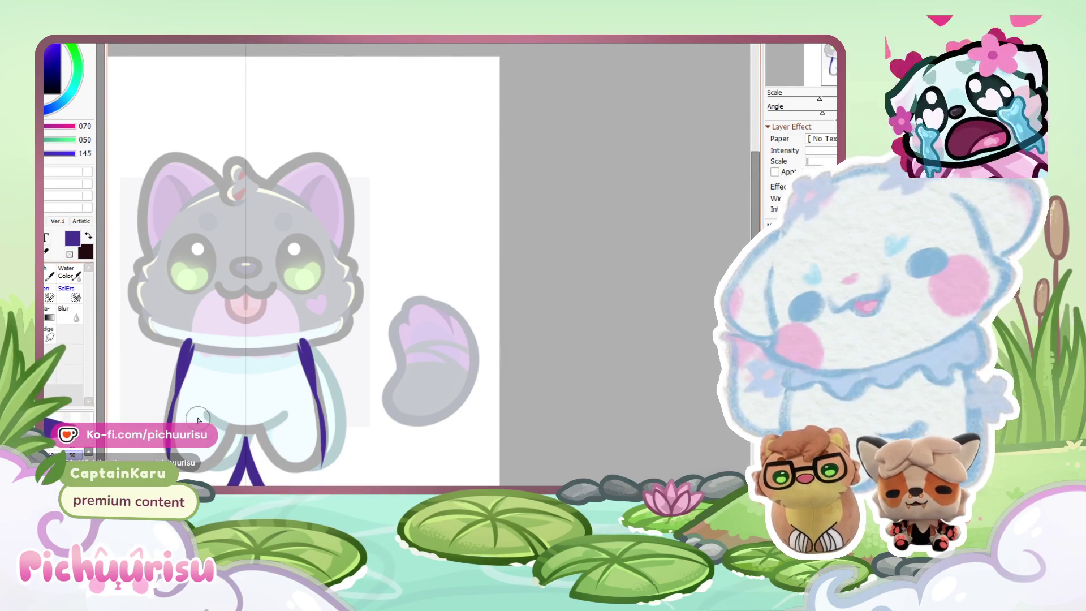
{"action": "left_click_drag", "start_coordinate": [175, 419], "coordinate": [186, 480]}
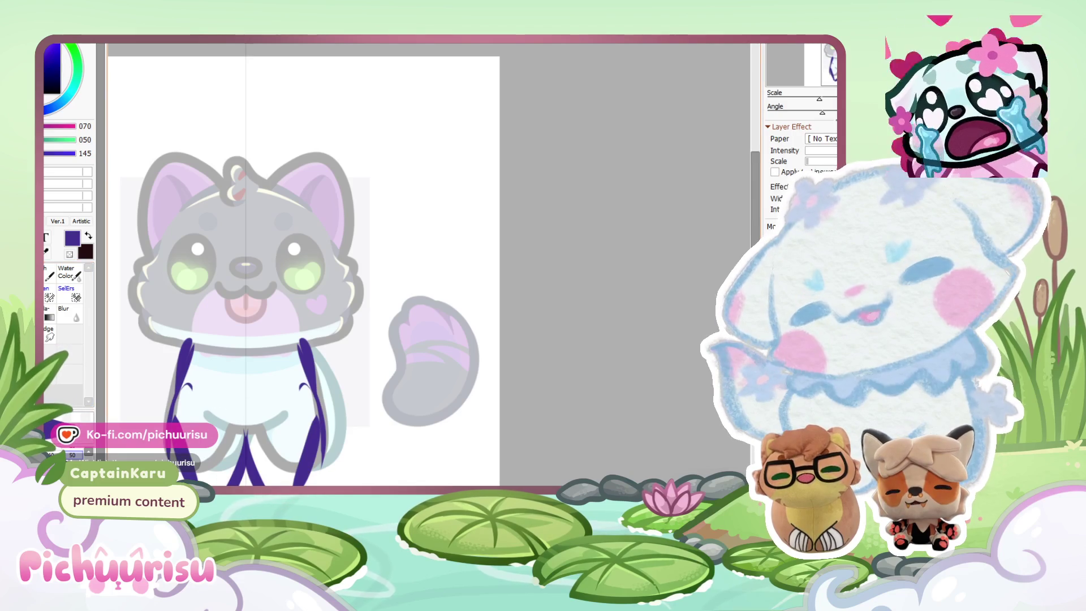
{"action": "scroll", "coordinate": [193, 439], "scroll_direction": "down", "scroll_amount": 2}
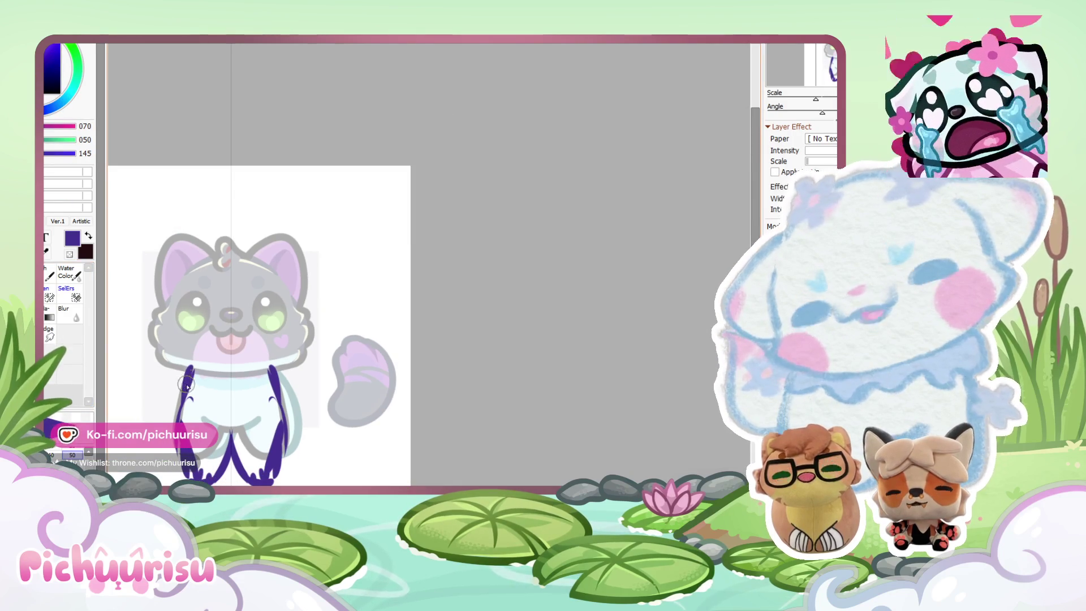
{"action": "mouse_move", "coordinate": [193, 367]}
{"action": "left_mouse_down"}
{"action": "mouse_move", "coordinate": [142, 413]}
{"action": "mouse_move", "coordinate": [170, 421]}
{"action": "left_mouse_up"}
{"action": "scroll", "coordinate": [174, 366], "scroll_direction": "down", "scroll_amount": 2}
{"action": "scroll", "coordinate": [152, 398], "scroll_direction": "up", "scroll_amount": 1}
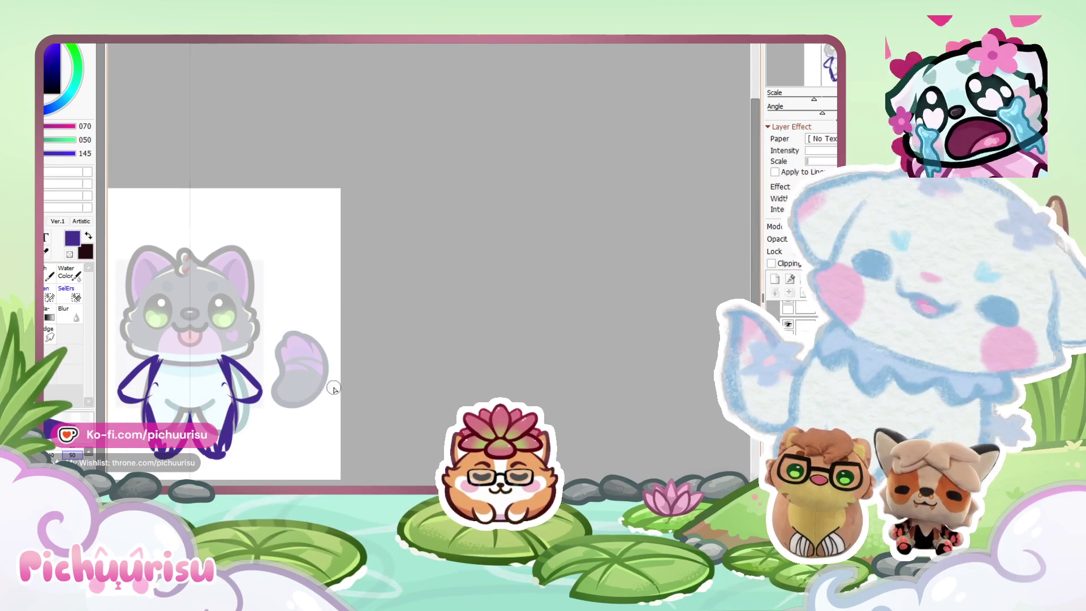
In the reference document, rectangle-select the leopard reference image and cut it
{"action": "scroll", "coordinate": [321, 390], "scroll_direction": "down", "scroll_amount": 2}
{"action": "scroll", "coordinate": [255, 385], "scroll_direction": "up", "scroll_amount": 2}
{"action": "scroll", "coordinate": [186, 380], "scroll_direction": "down", "scroll_amount": 2}
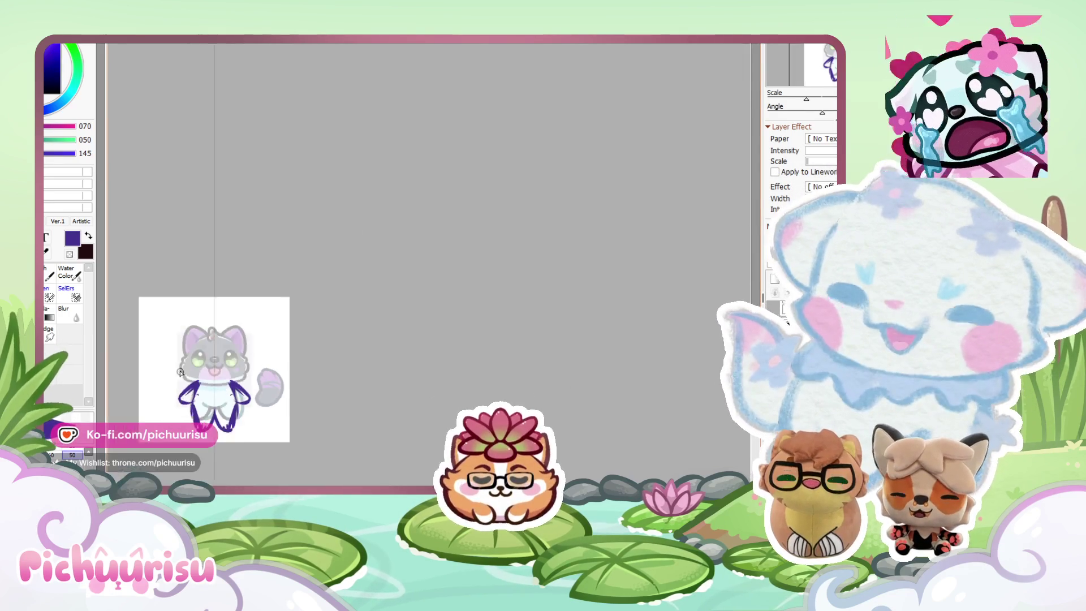
{"action": "key", "text": "ctrl+Tab"}
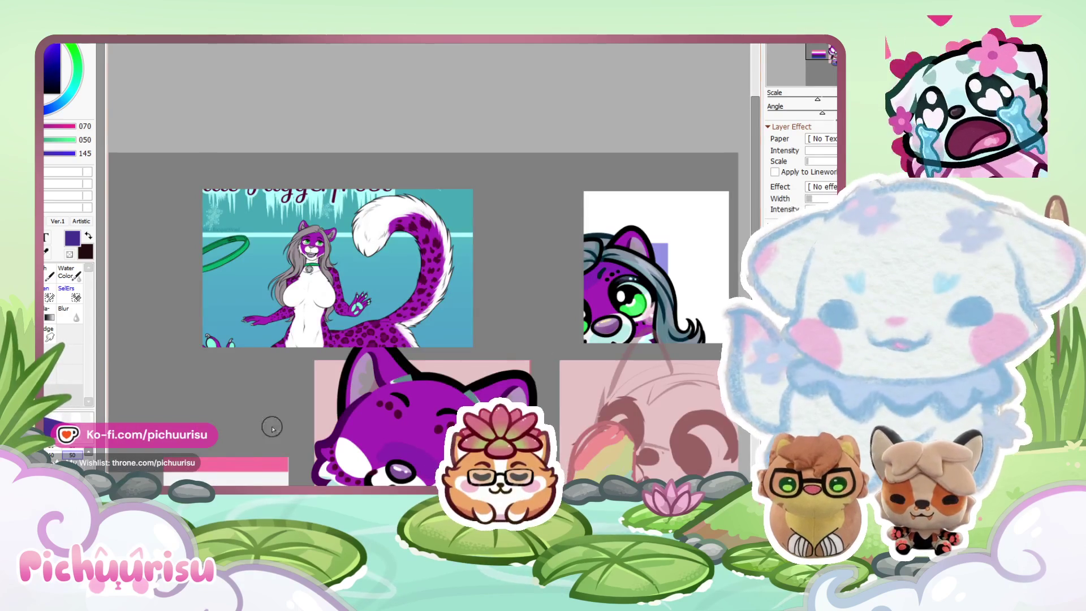
{"action": "scroll", "coordinate": [423, 318], "scroll_direction": "down", "scroll_amount": 1}
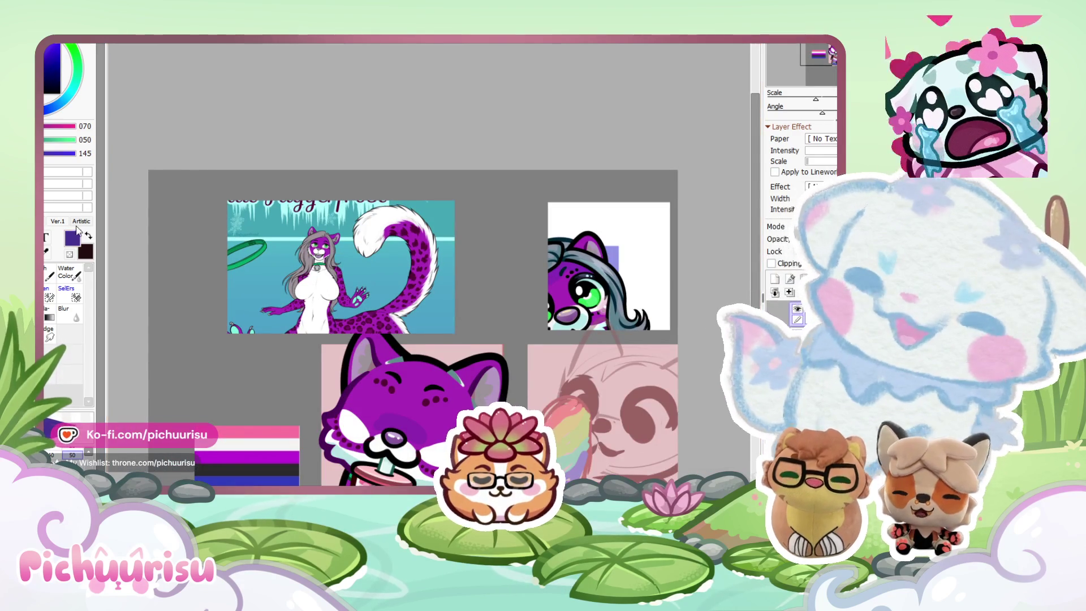
{"action": "key", "text": "m"}
{"action": "left_click_drag", "start_coordinate": [208, 170], "coordinate": [513, 376]}
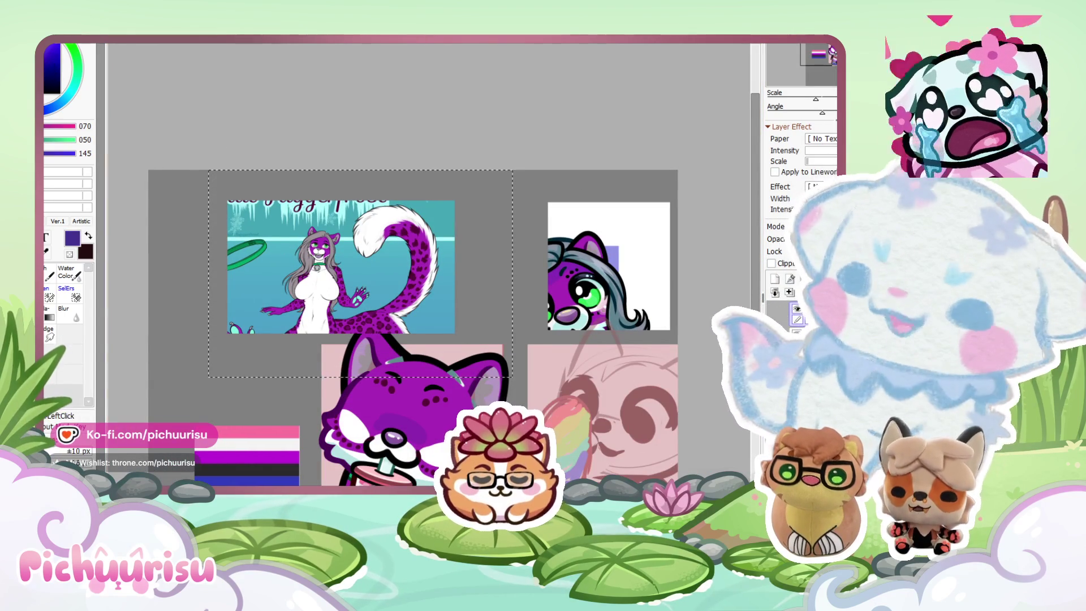
{"action": "key", "text": "Delete"}
{"action": "key", "text": "ctrl+d"}
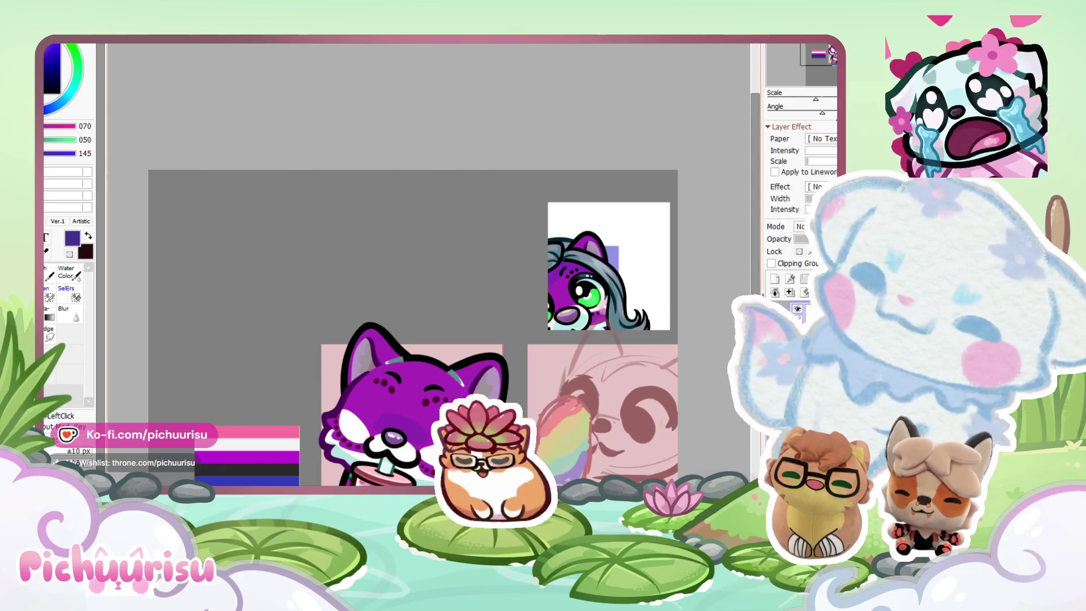
Paste the leopard image into the cat sketch and move it to the canvas's right edge
{"action": "key", "text": "ctrl+v"}
{"action": "key", "text": "ctrl+Tab"}
{"action": "key", "text": "ctrl+v"}
{"action": "left_click_drag", "start_coordinate": [249, 316], "coordinate": [432, 300]}
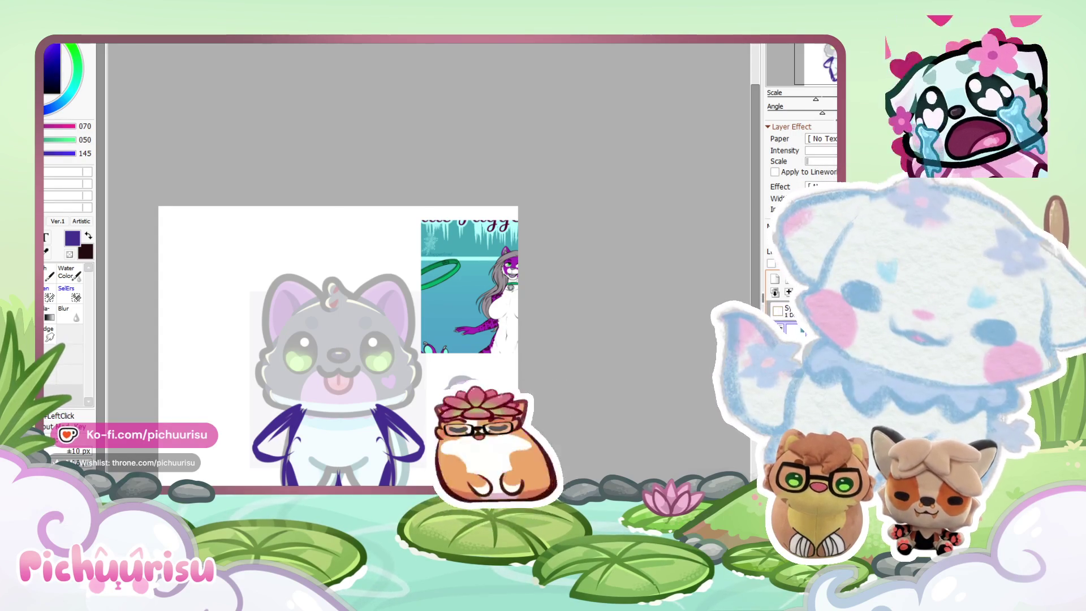
Draw a purple arc over the cat's head with long hair strands falling down both sides
{"action": "scroll", "coordinate": [678, 357], "scroll_direction": "up", "scroll_amount": 3}
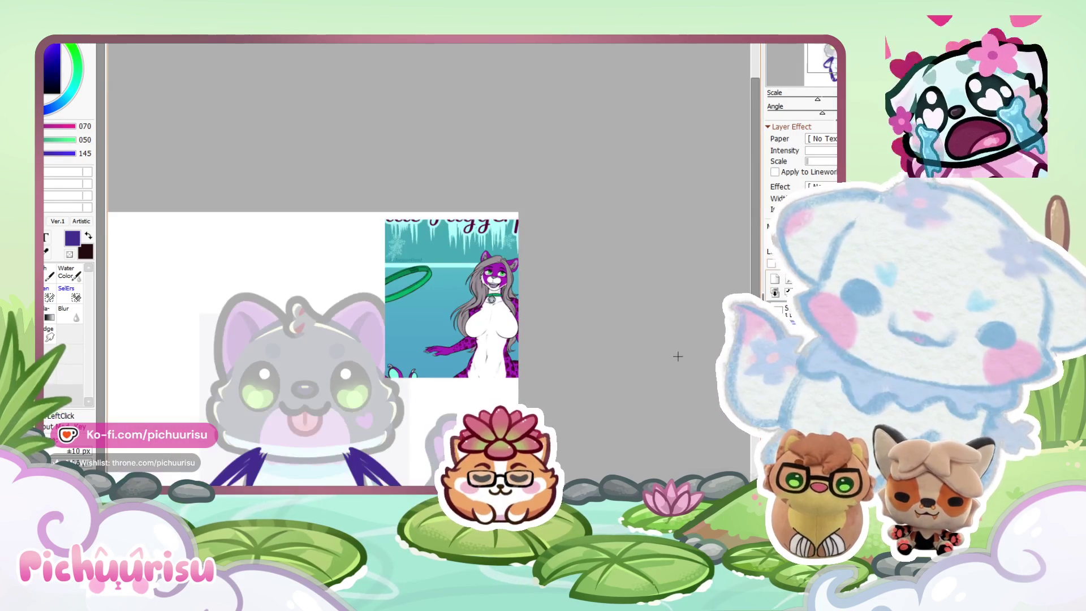
{"action": "scroll", "coordinate": [308, 305], "scroll_direction": "up", "scroll_amount": 1}
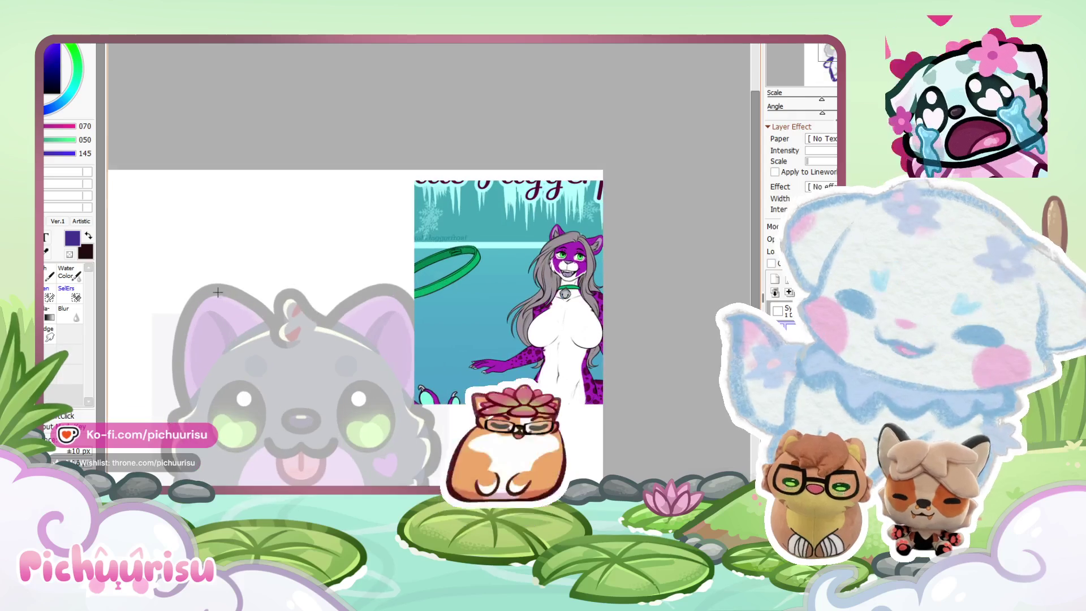
{"action": "scroll", "coordinate": [328, 322], "scroll_direction": "down", "scroll_amount": 1}
{"action": "mouse_move", "coordinate": [327, 318]}
{"action": "left_mouse_down"}
{"action": "mouse_move", "coordinate": [232, 326]}
{"action": "mouse_move", "coordinate": [211, 355]}
{"action": "left_mouse_up"}
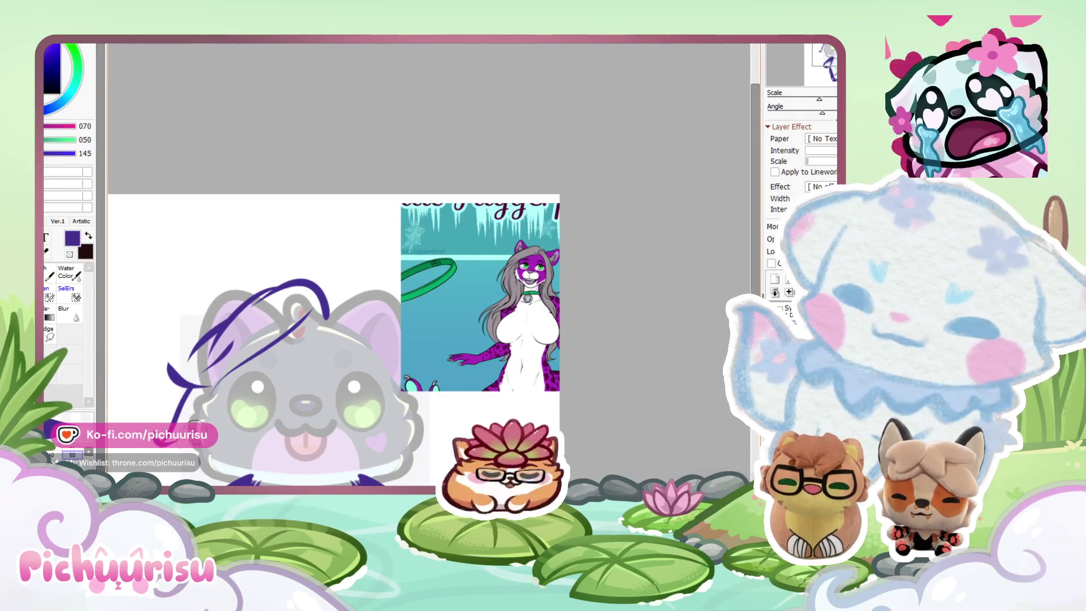
{"action": "scroll", "coordinate": [153, 314], "scroll_direction": "down", "scroll_amount": 1}
{"action": "mouse_move", "coordinate": [309, 317]}
{"action": "left_mouse_down"}
{"action": "mouse_move", "coordinate": [377, 385]}
{"action": "mouse_move", "coordinate": [391, 451]}
{"action": "left_mouse_up"}
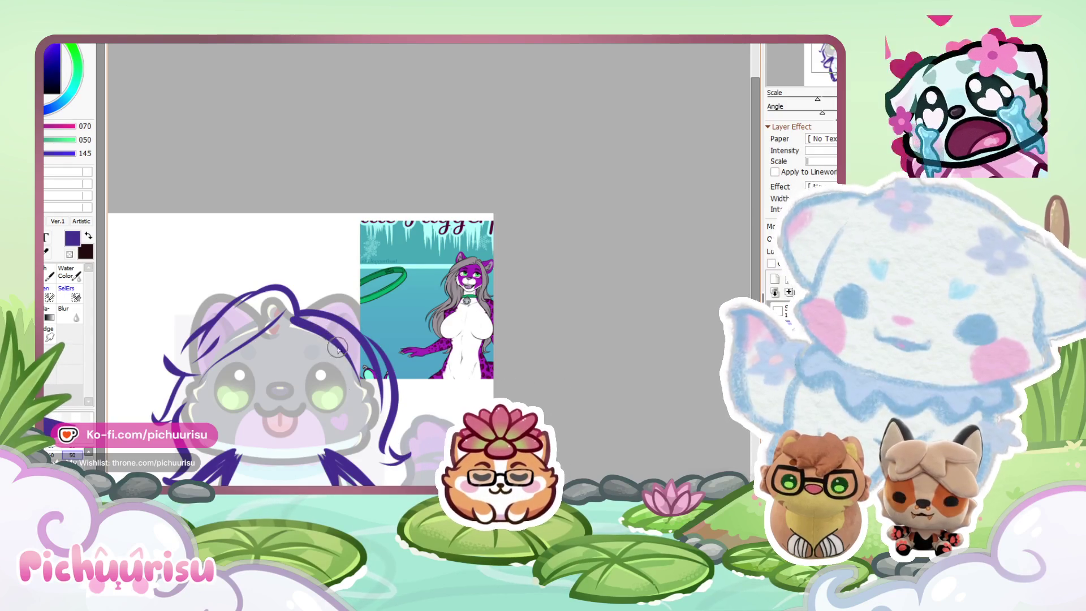
{"action": "left_click_drag", "start_coordinate": [321, 335], "coordinate": [379, 441]}
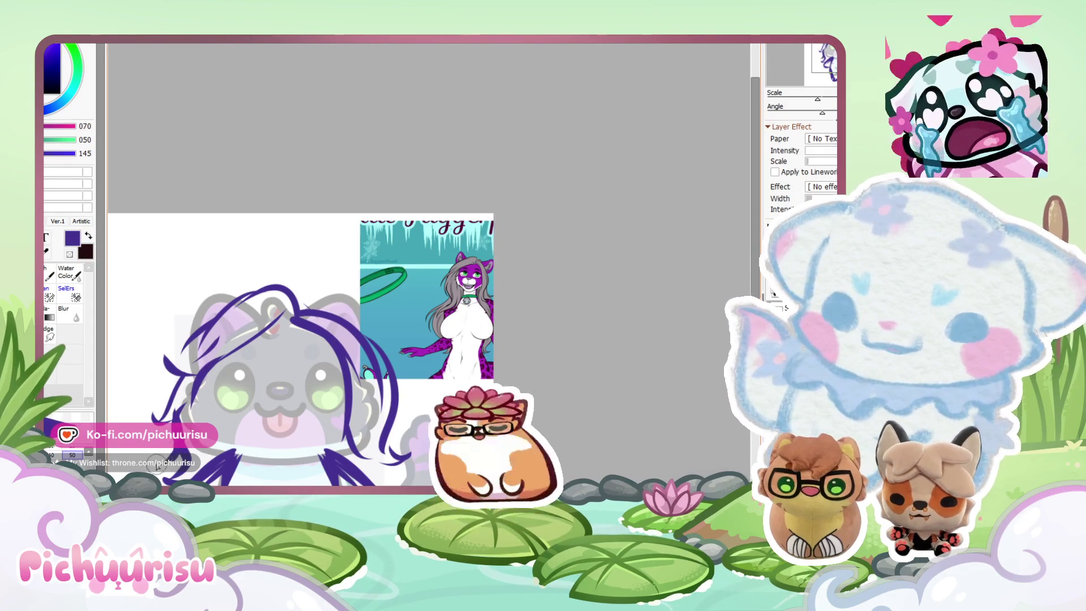
{"action": "scroll", "coordinate": [206, 421], "scroll_direction": "down", "scroll_amount": 3}
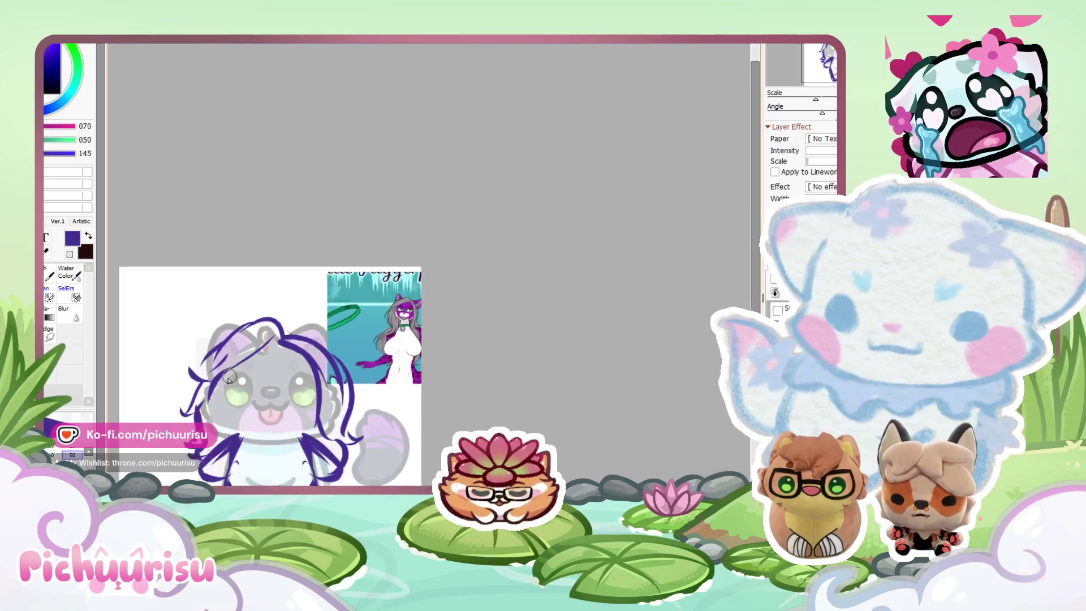
{"action": "scroll", "coordinate": [207, 420], "scroll_direction": "up", "scroll_amount": 3}
{"action": "left_click_drag", "start_coordinate": [247, 308], "coordinate": [193, 361]}
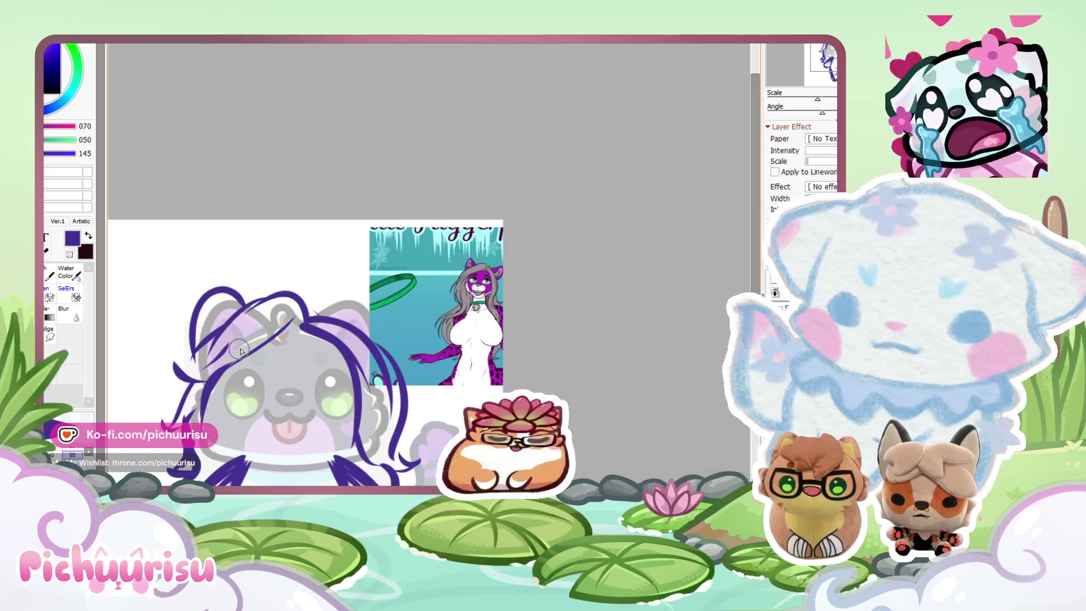
{"action": "left_click_drag", "start_coordinate": [339, 307], "coordinate": [393, 345]}
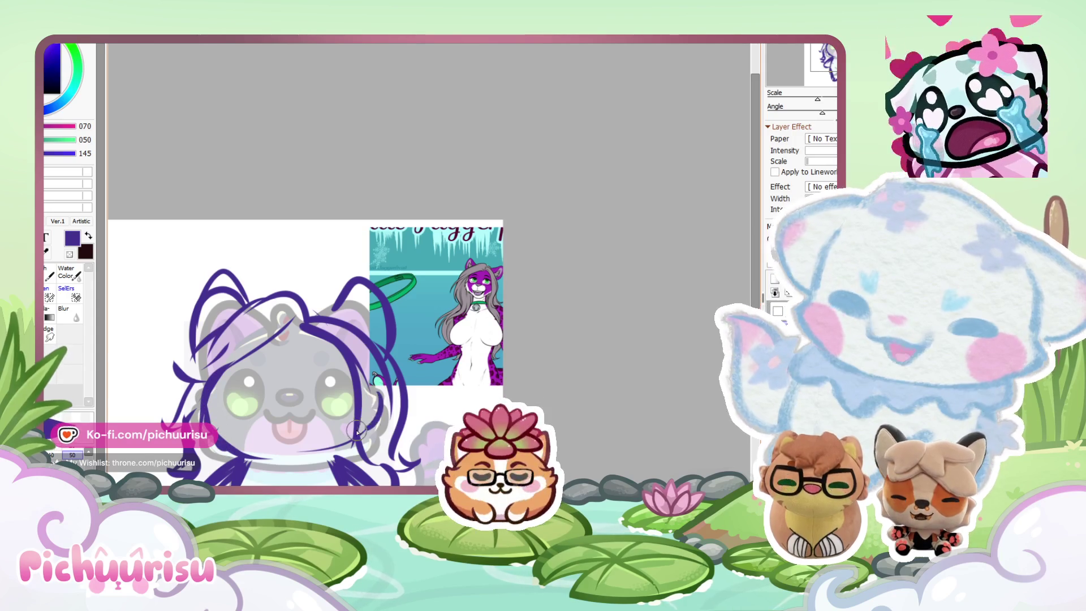
Move the symmetry mirror line to the centre of the character
{"action": "scroll", "coordinate": [385, 365], "scroll_direction": "down", "scroll_amount": 3}
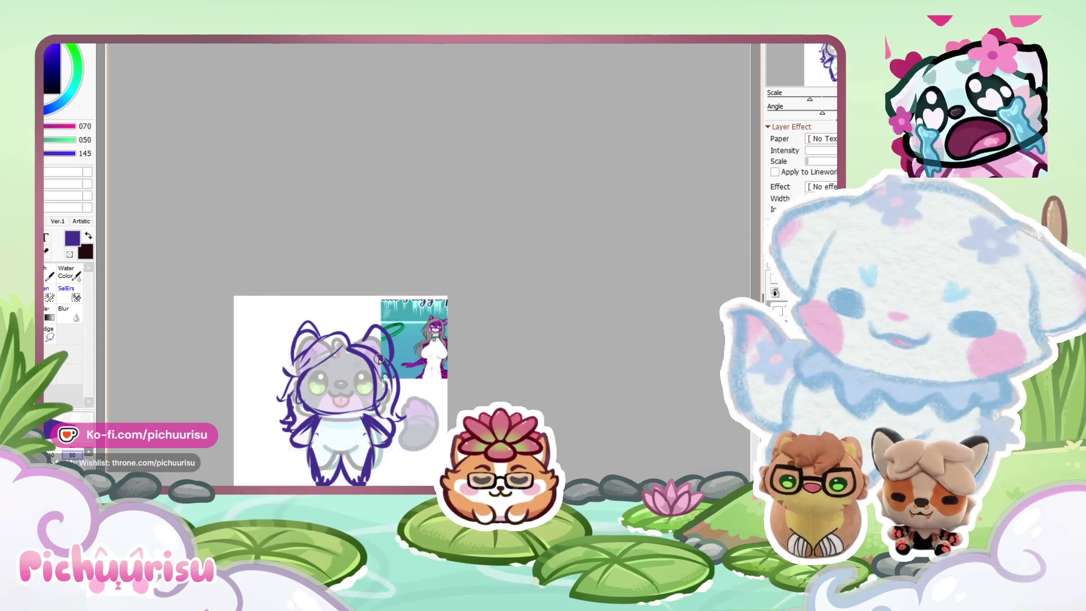
{"action": "scroll", "coordinate": [257, 400], "scroll_direction": "up", "scroll_amount": 1}
{"action": "scroll", "coordinate": [257, 400], "scroll_direction": "down", "scroll_amount": 1}
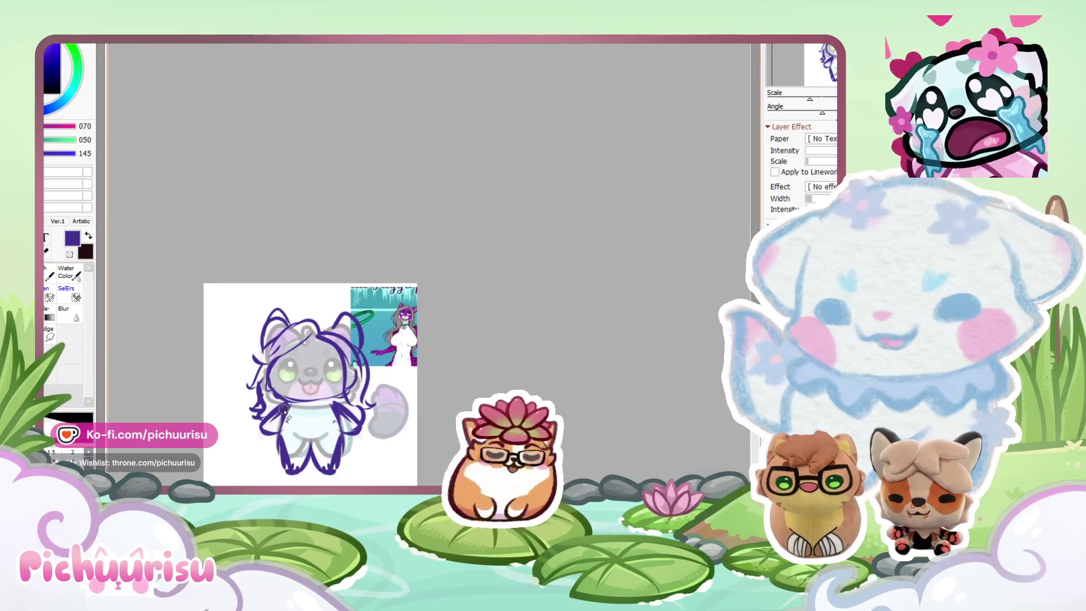
{"action": "scroll", "coordinate": [283, 421], "scroll_direction": "up", "scroll_amount": 1}
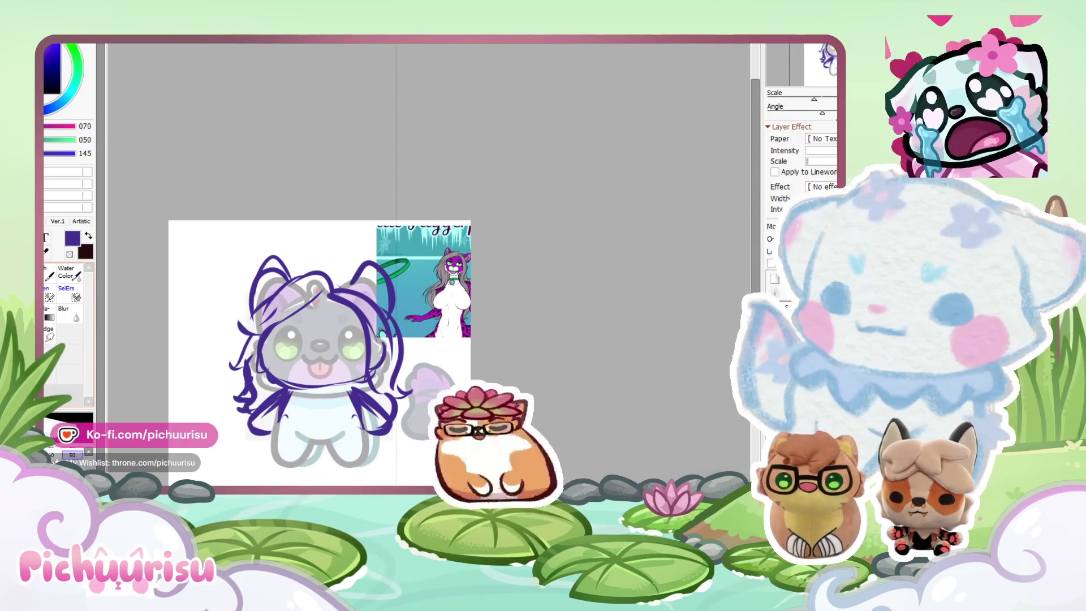
{"action": "scroll", "coordinate": [391, 416], "scroll_direction": "up", "scroll_amount": 1}
{"action": "left_click_drag", "start_coordinate": [399, 365], "coordinate": [291, 365]}
Sketch mirrored purple lines for the lower body
{"action": "scroll", "coordinate": [290, 364], "scroll_direction": "up", "scroll_amount": 3}
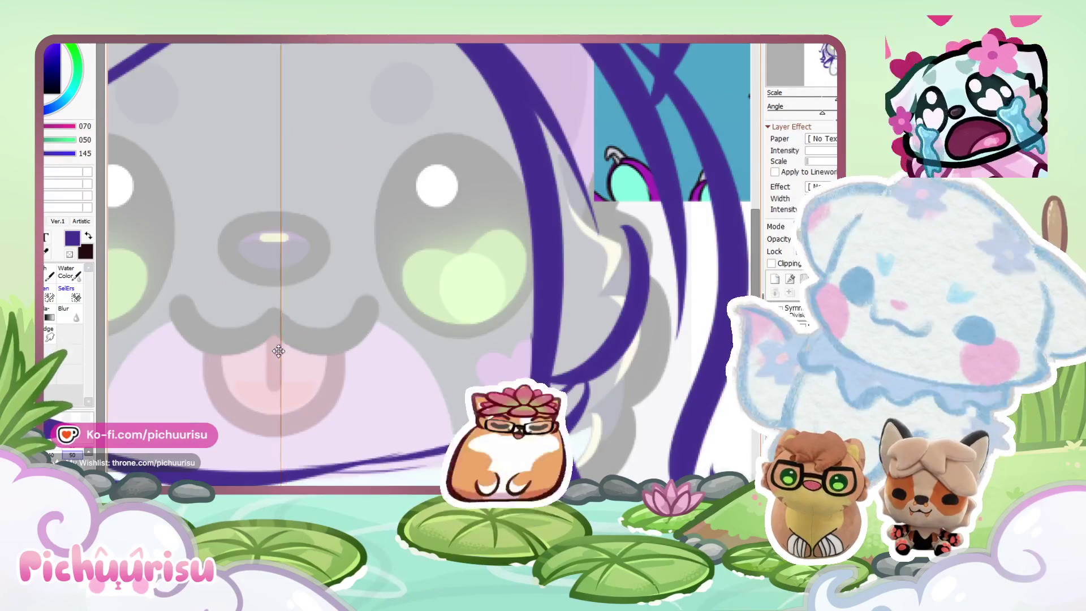
{"action": "scroll", "coordinate": [317, 350], "scroll_direction": "down", "scroll_amount": 3}
{"action": "scroll", "coordinate": [317, 350], "scroll_direction": "up", "scroll_amount": 1}
{"action": "left_click_drag", "start_coordinate": [270, 368], "coordinate": [251, 465]}
{"action": "scroll", "coordinate": [265, 483], "scroll_direction": "down", "scroll_amount": 1}
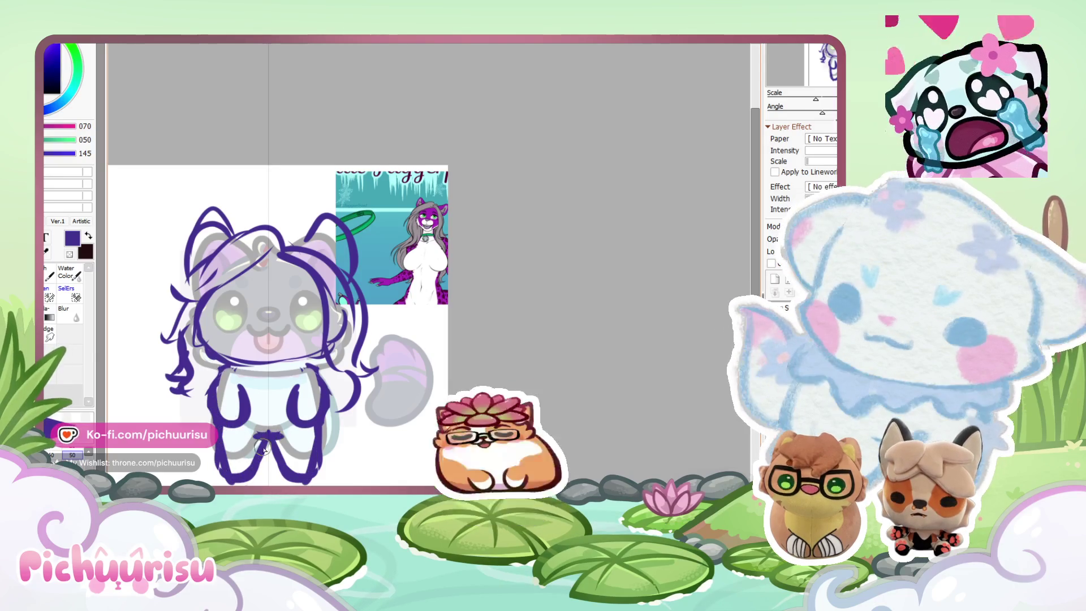
{"action": "scroll", "coordinate": [227, 396], "scroll_direction": "down", "scroll_amount": 3}
{"action": "scroll", "coordinate": [204, 396], "scroll_direction": "up", "scroll_amount": 2}
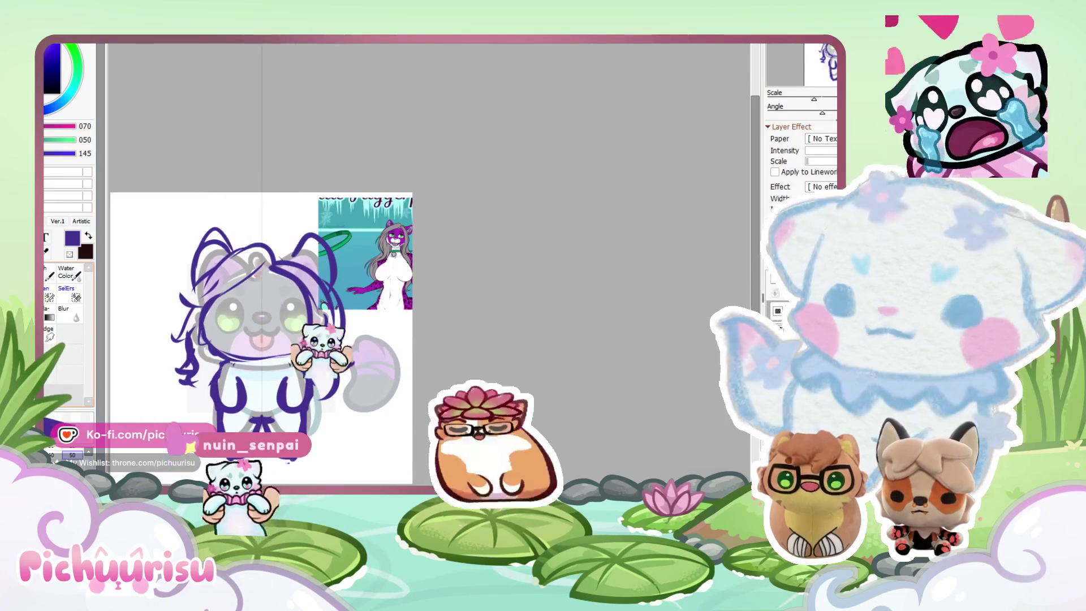
{"action": "scroll", "coordinate": [215, 396], "scroll_direction": "up", "scroll_amount": 1}
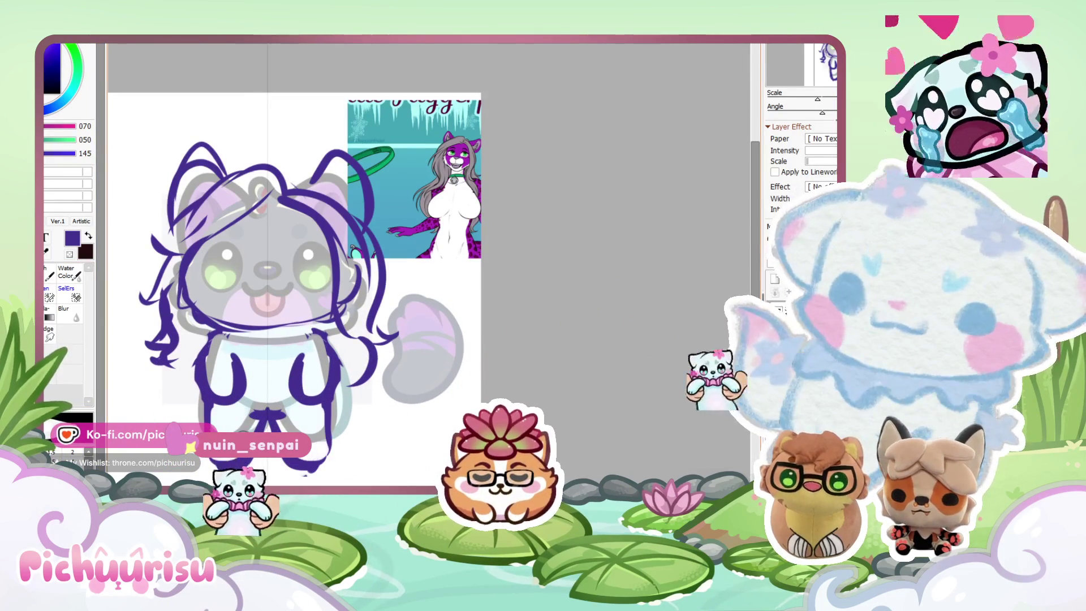
{"action": "scroll", "coordinate": [215, 402], "scroll_direction": "down", "scroll_amount": 3}
{"action": "scroll", "coordinate": [214, 391], "scroll_direction": "up", "scroll_amount": 2}
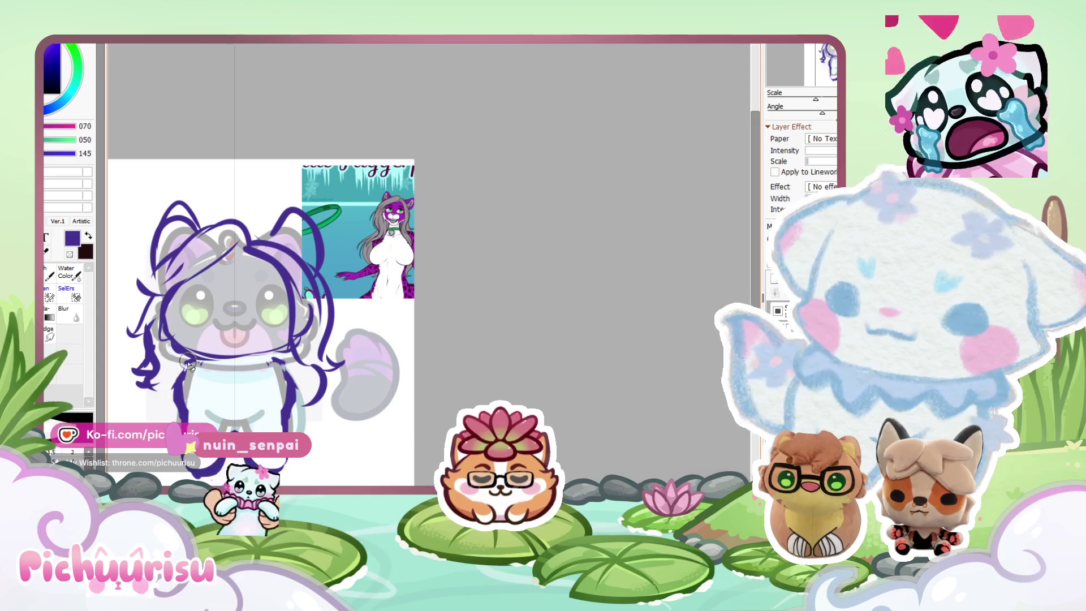
Undo the stray stroke, then sketch the left body outline and thick mirrored arm lines
{"action": "key", "text": "ctrl+z"}
{"action": "left_click_drag", "start_coordinate": [190, 363], "coordinate": [163, 410]}
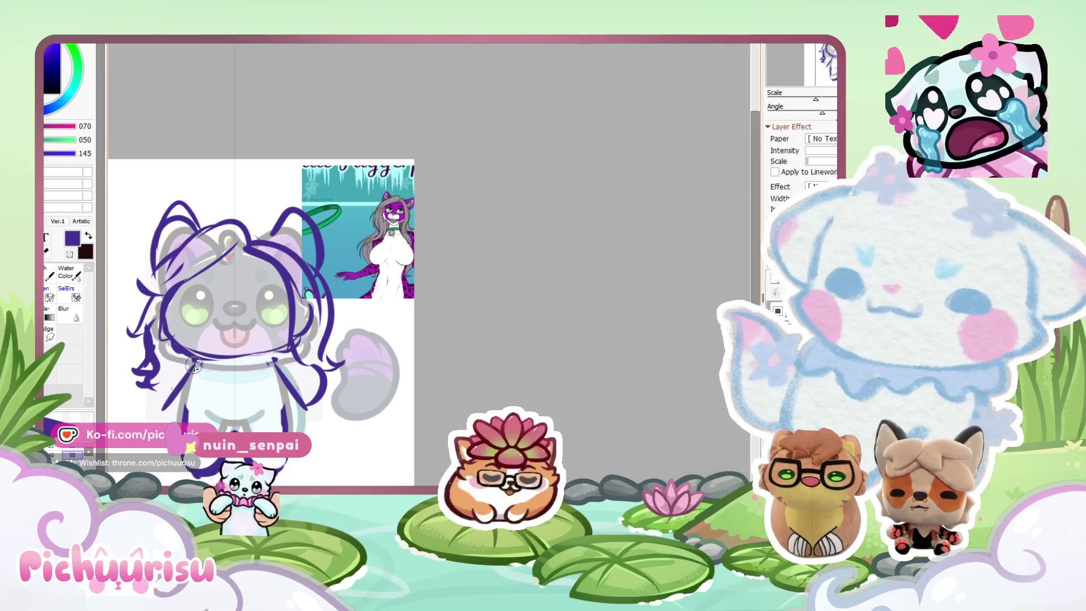
{"action": "left_click_drag", "start_coordinate": [189, 361], "coordinate": [153, 409]}
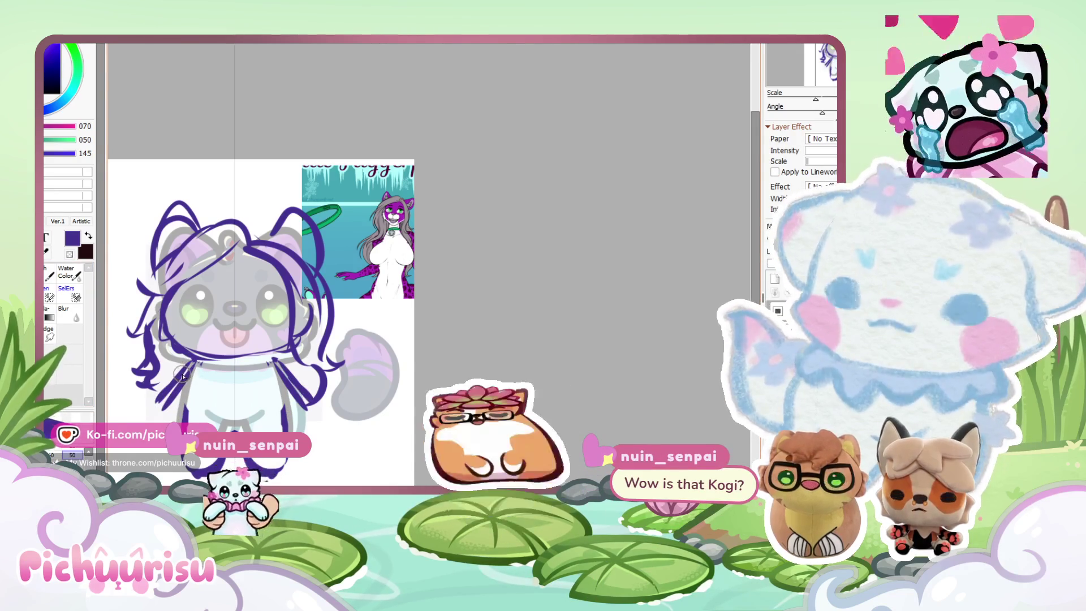
{"action": "mouse_move", "coordinate": [188, 359]}
{"action": "left_mouse_down"}
{"action": "mouse_move", "coordinate": [149, 411]}
{"action": "mouse_move", "coordinate": [154, 425]}
{"action": "left_mouse_up"}
{"action": "left_click_drag", "start_coordinate": [284, 373], "coordinate": [273, 401]}
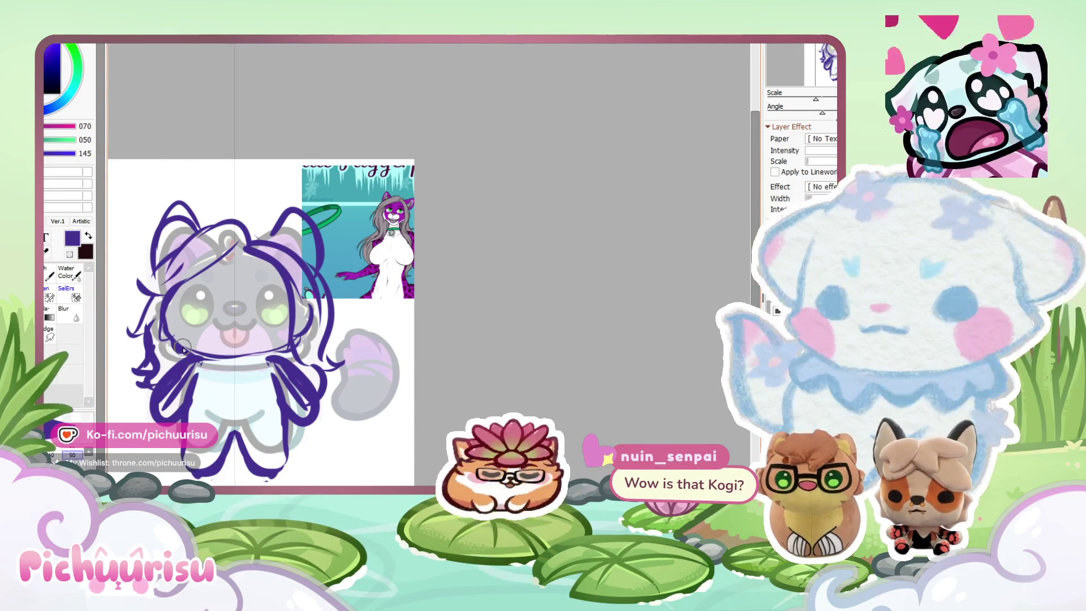
Redraw the arms as thinner mirrored strokes with a shoulder line, and remove the collar bell's dark fill
{"action": "key", "text": "ctrl+z"}
{"action": "key", "text": "ctrl+z"}
{"action": "left_click_drag", "start_coordinate": [191, 361], "coordinate": [143, 434]}
{"action": "left_click_drag", "start_coordinate": [197, 381], "coordinate": [187, 431]}
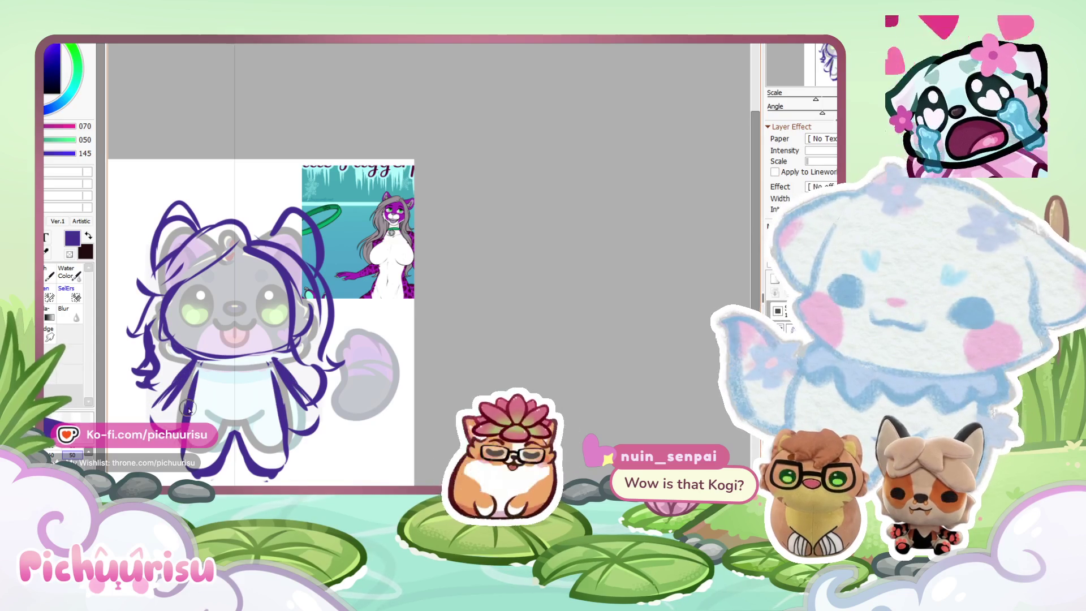
{"action": "key", "text": "ctrl+z"}
{"action": "key", "text": "ctrl+z"}
{"action": "key", "text": "ctrl+z"}
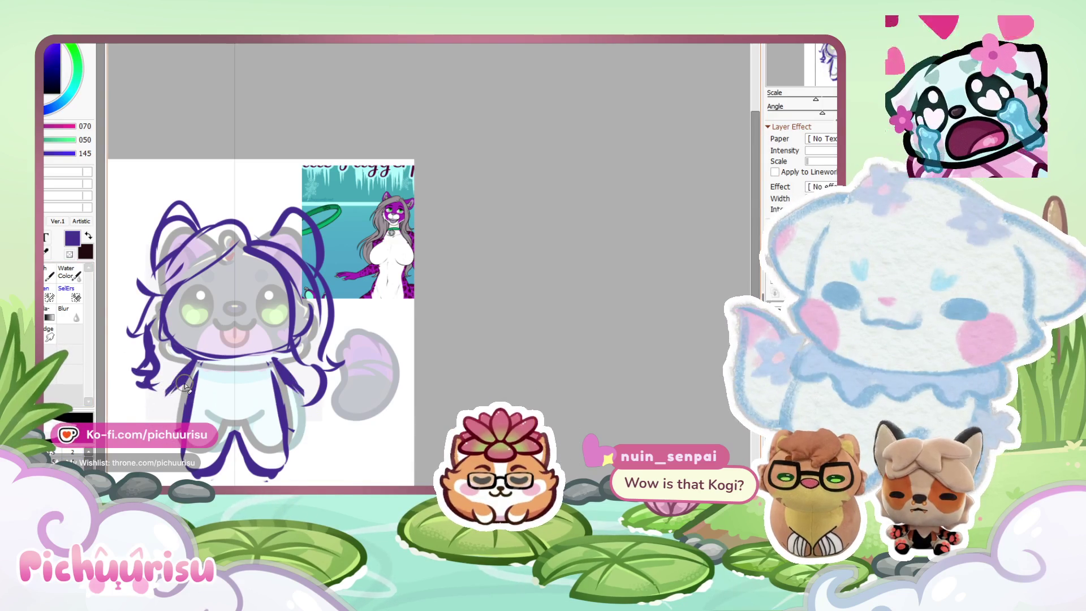
{"action": "left_click_drag", "start_coordinate": [189, 365], "coordinate": [153, 419]}
{"action": "mouse_move", "coordinate": [187, 369]}
{"action": "left_mouse_down"}
{"action": "mouse_move", "coordinate": [210, 349]}
{"action": "mouse_move", "coordinate": [233, 371]}
{"action": "mouse_move", "coordinate": [222, 391]}
{"action": "mouse_move", "coordinate": [242, 376]}
{"action": "mouse_move", "coordinate": [233, 391]}
{"action": "mouse_move", "coordinate": [229, 368]}
{"action": "mouse_move", "coordinate": [236, 382]}
{"action": "left_mouse_up"}
{"action": "key", "text": "ctrl+z"}
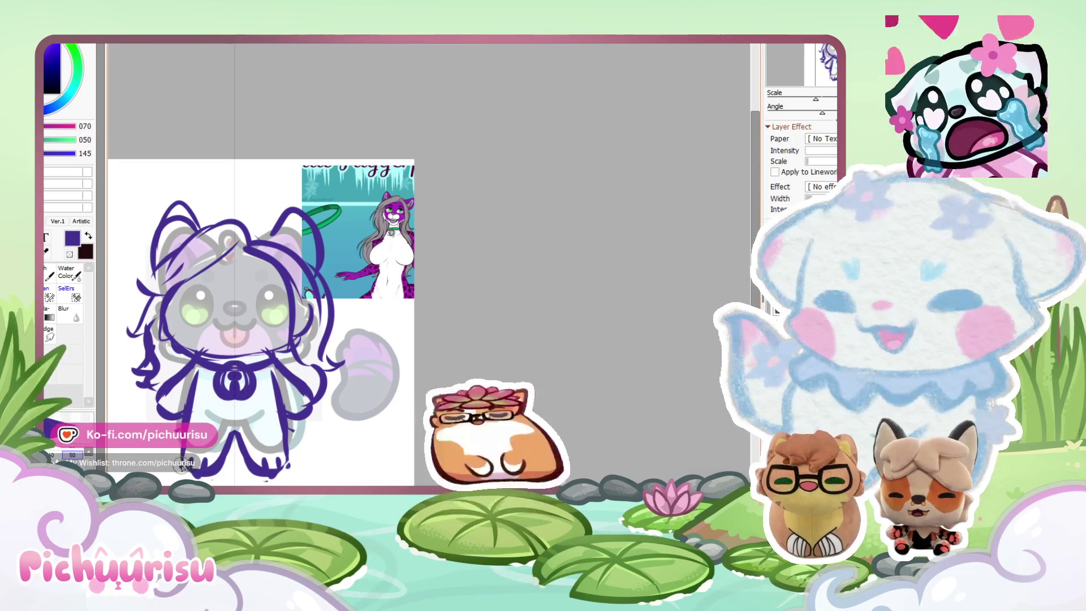
{"action": "scroll", "coordinate": [225, 434], "scroll_direction": "up", "scroll_amount": 2}
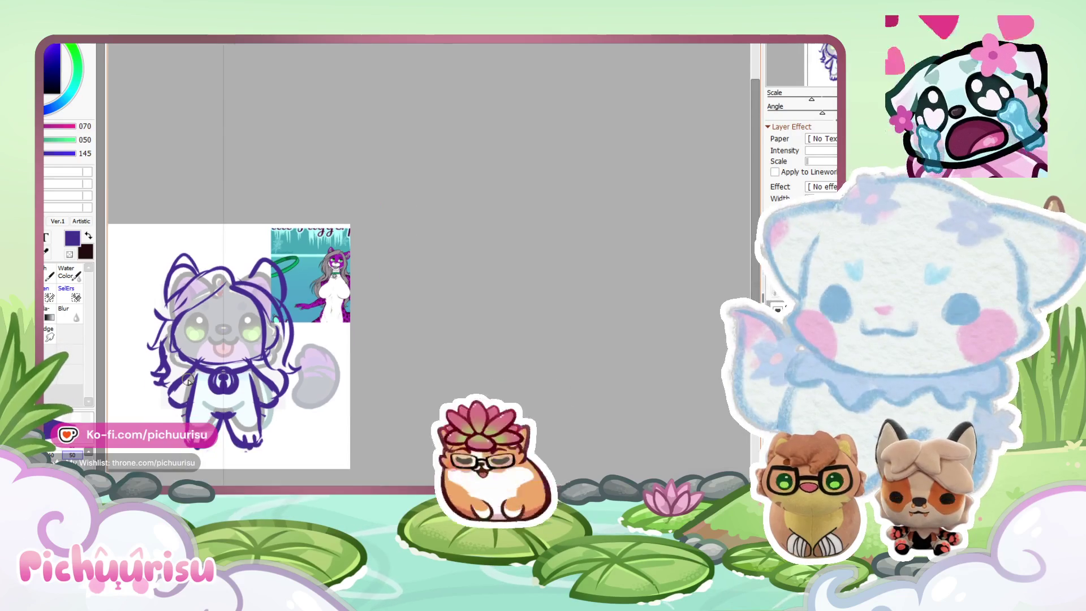
{"action": "scroll", "coordinate": [177, 417], "scroll_direction": "up", "scroll_amount": 1}
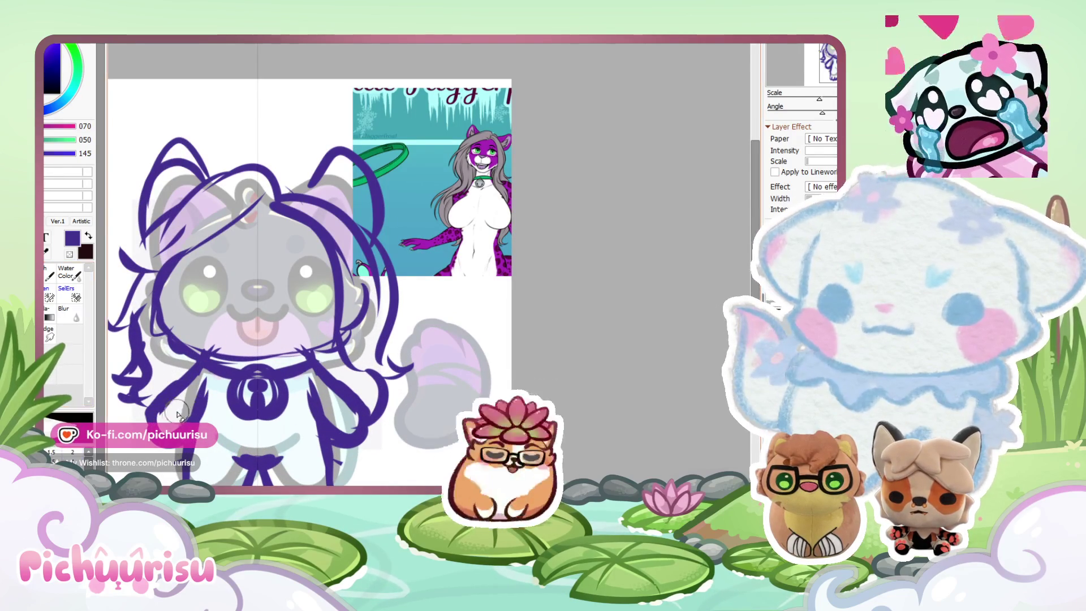
{"action": "scroll", "coordinate": [169, 396], "scroll_direction": "down", "scroll_amount": 2}
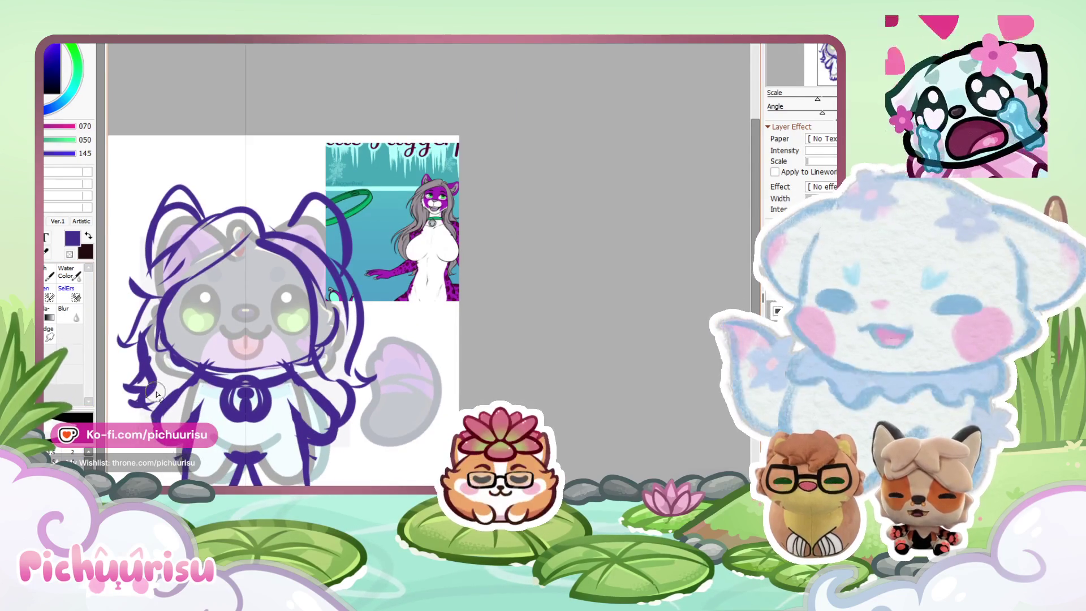
{"action": "scroll", "coordinate": [170, 402], "scroll_direction": "up", "scroll_amount": 1}
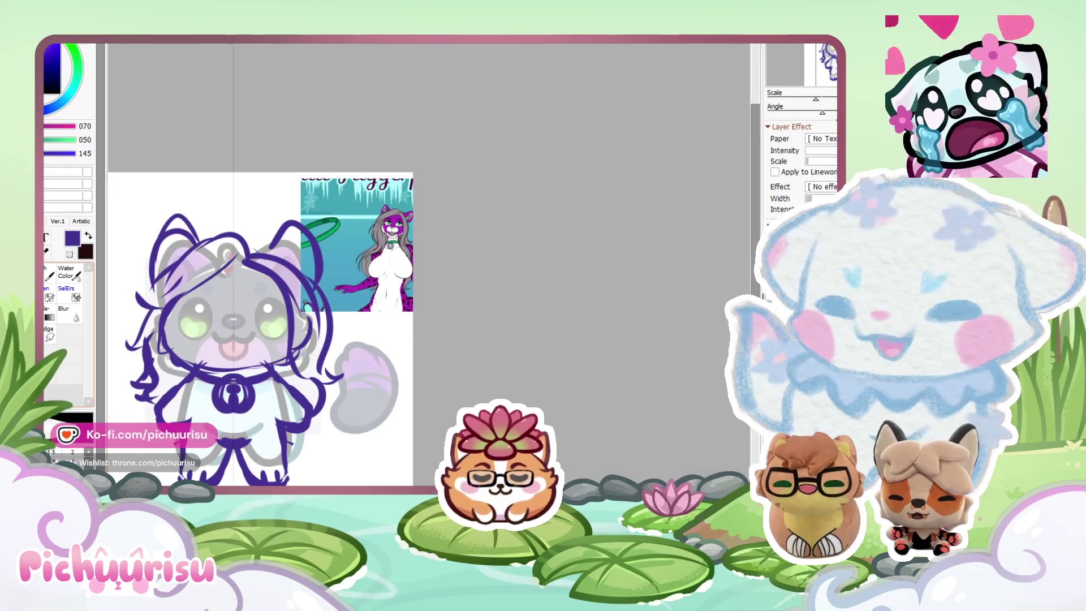
{"action": "scroll", "coordinate": [166, 337], "scroll_direction": "down", "scroll_amount": 2}
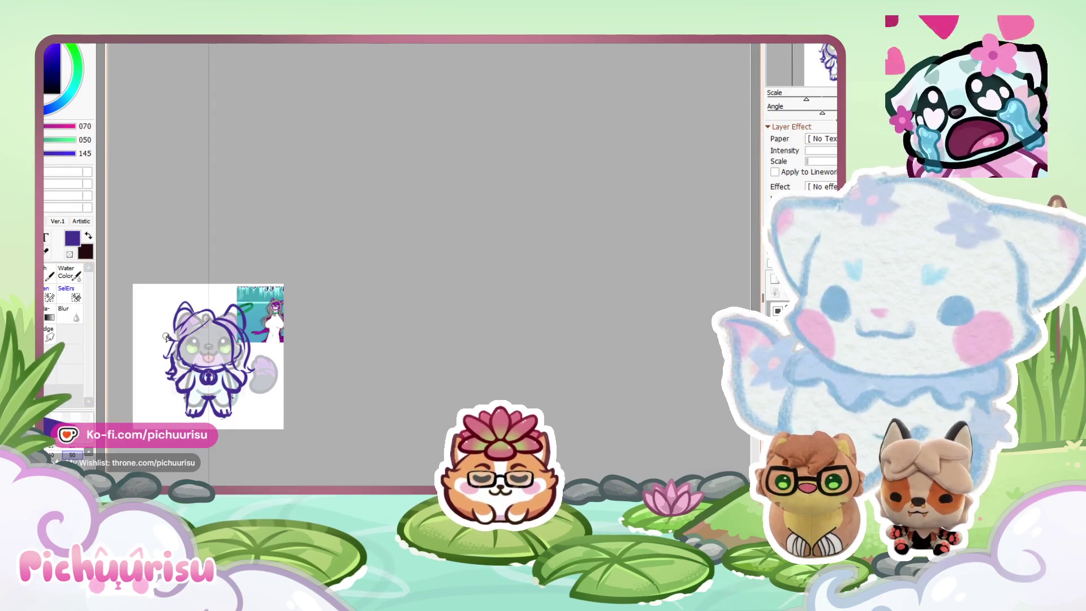
{"action": "scroll", "coordinate": [175, 362], "scroll_direction": "up", "scroll_amount": 4}
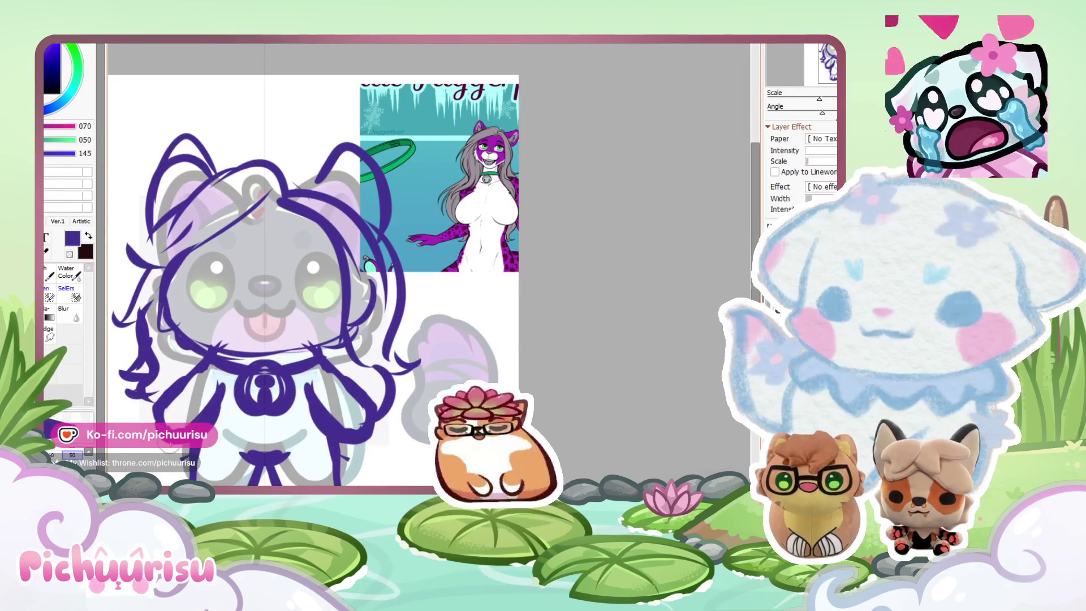
{"action": "key", "text": "e"}
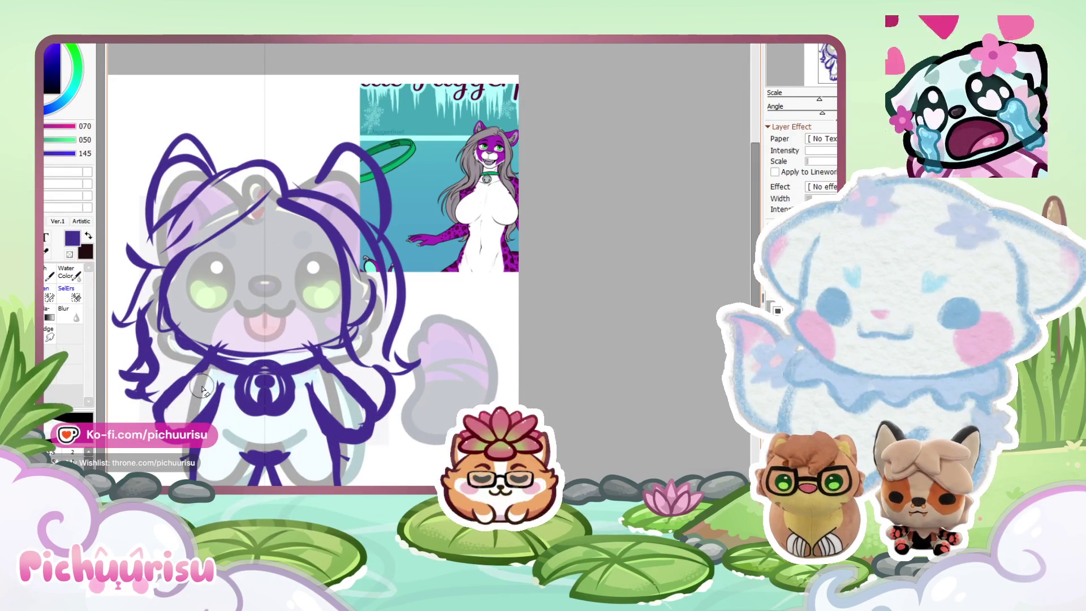
{"action": "scroll", "coordinate": [215, 376], "scroll_direction": "down", "scroll_amount": 3}
{"action": "scroll", "coordinate": [196, 447], "scroll_direction": "up", "scroll_amount": 2}
{"action": "scroll", "coordinate": [198, 433], "scroll_direction": "down", "scroll_amount": 2}
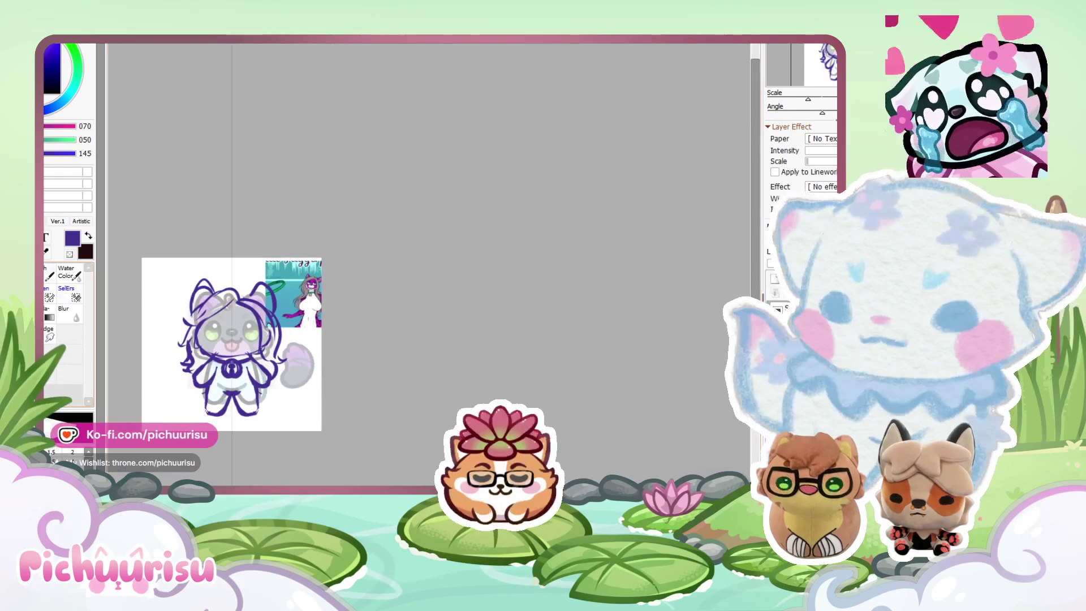
{"action": "scroll", "coordinate": [243, 385], "scroll_direction": "up", "scroll_amount": 2}
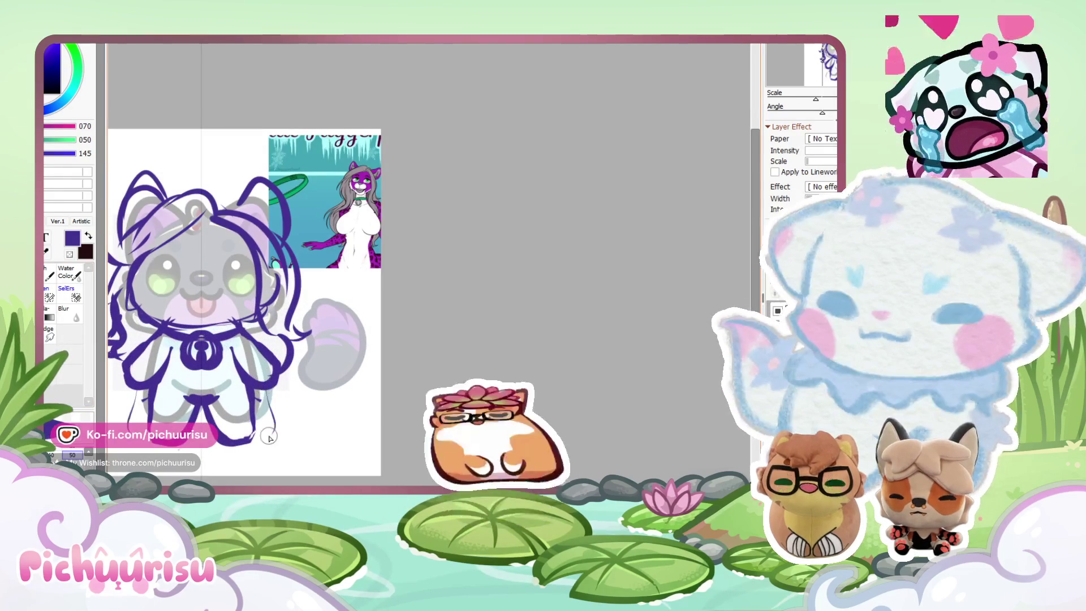
{"action": "scroll", "coordinate": [239, 384], "scroll_direction": "down", "scroll_amount": 1}
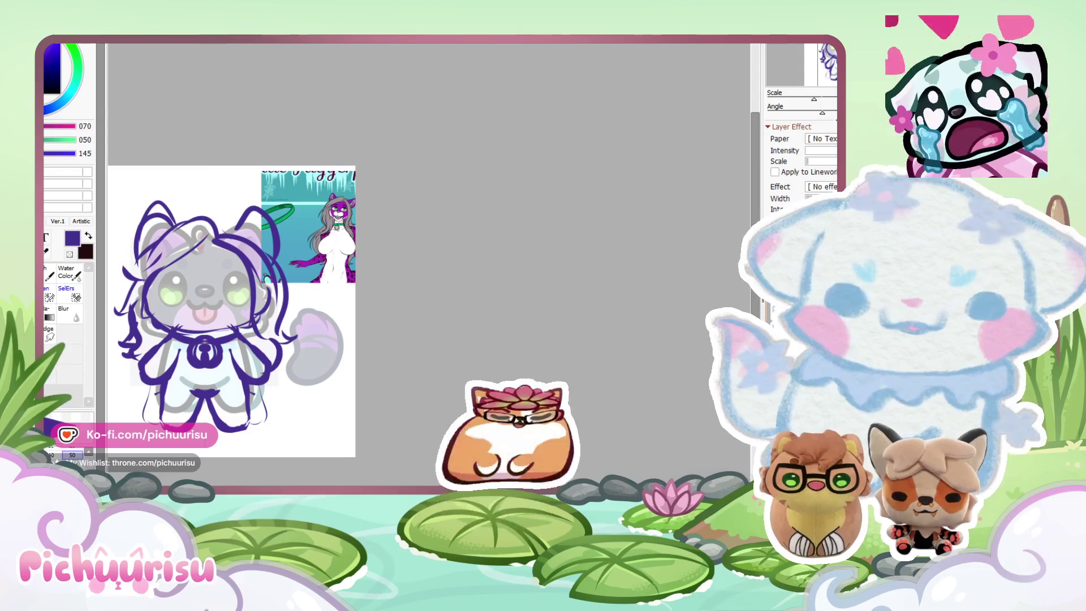
{"action": "scroll", "coordinate": [258, 391], "scroll_direction": "up", "scroll_amount": 1}
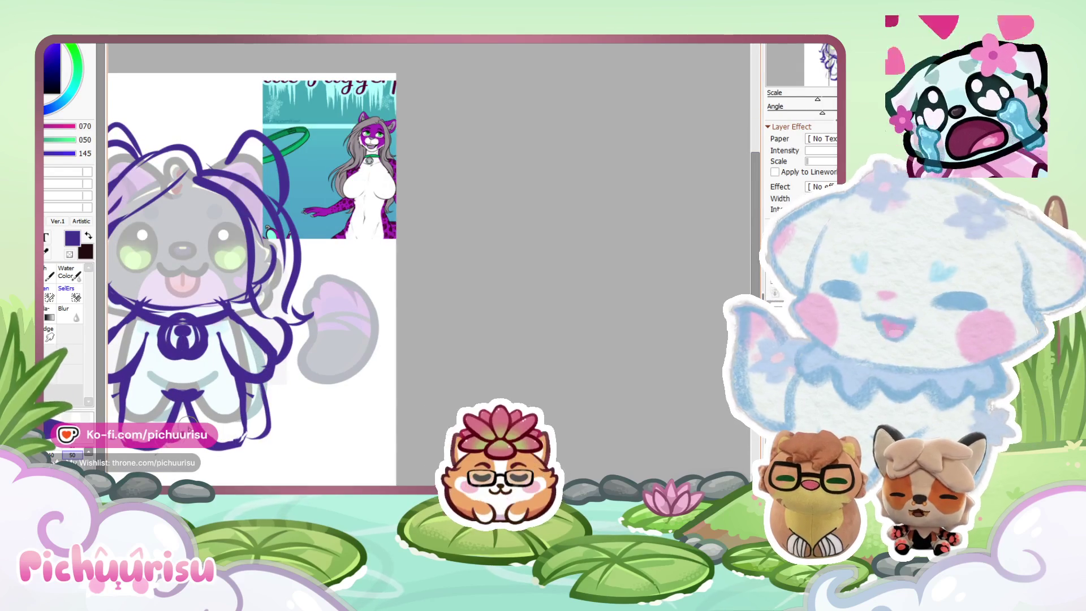
{"action": "scroll", "coordinate": [180, 396], "scroll_direction": "down", "scroll_amount": 2}
{"action": "scroll", "coordinate": [180, 396], "scroll_direction": "up", "scroll_amount": 3}
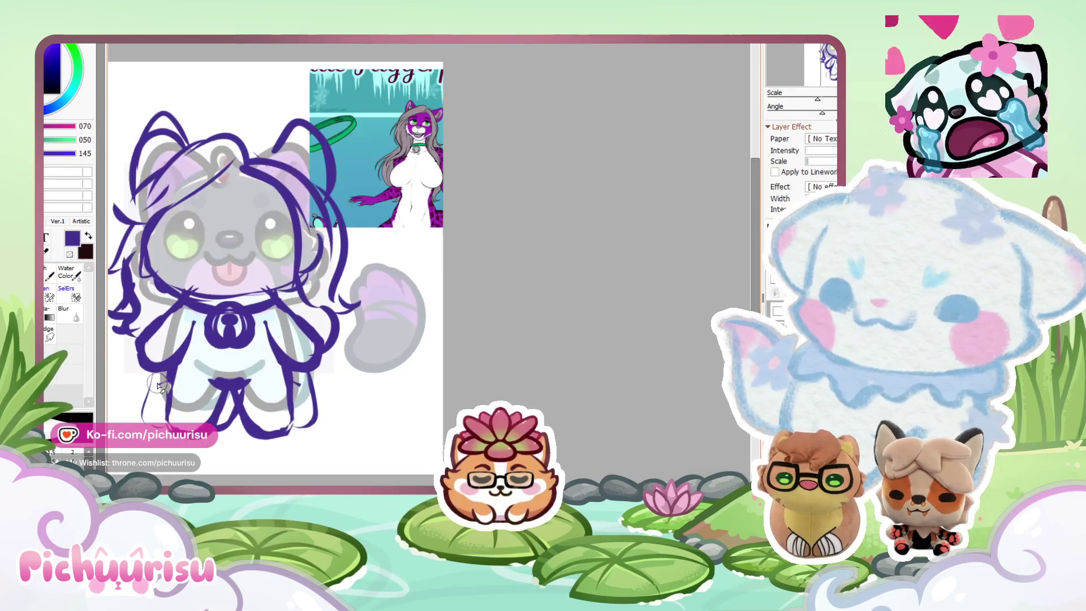
{"action": "scroll", "coordinate": [150, 399], "scroll_direction": "down", "scroll_amount": 2}
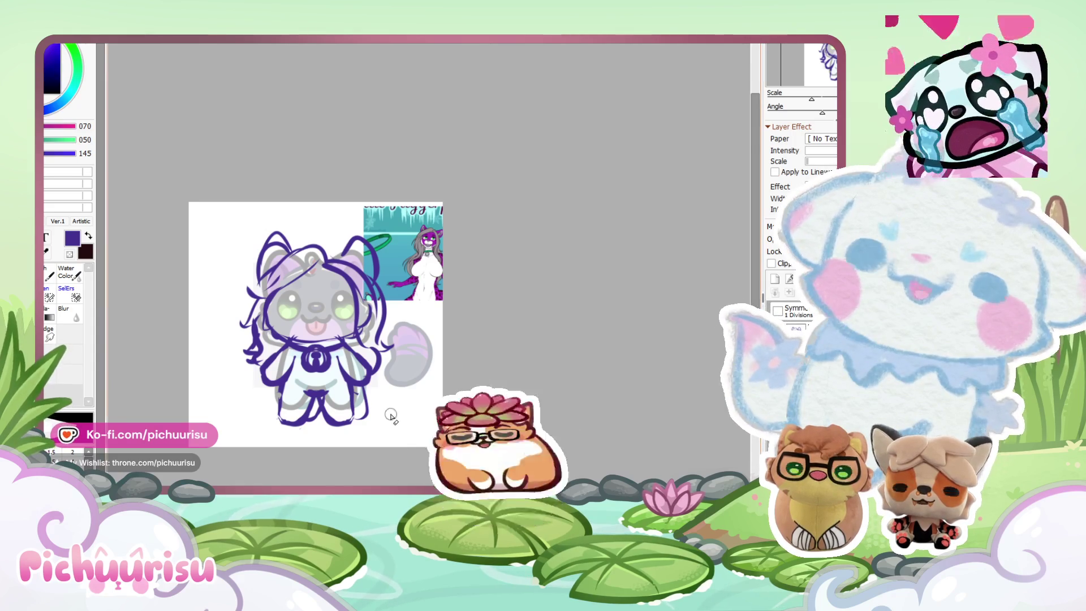
{"action": "scroll", "coordinate": [389, 413], "scroll_direction": "up", "scroll_amount": 1}
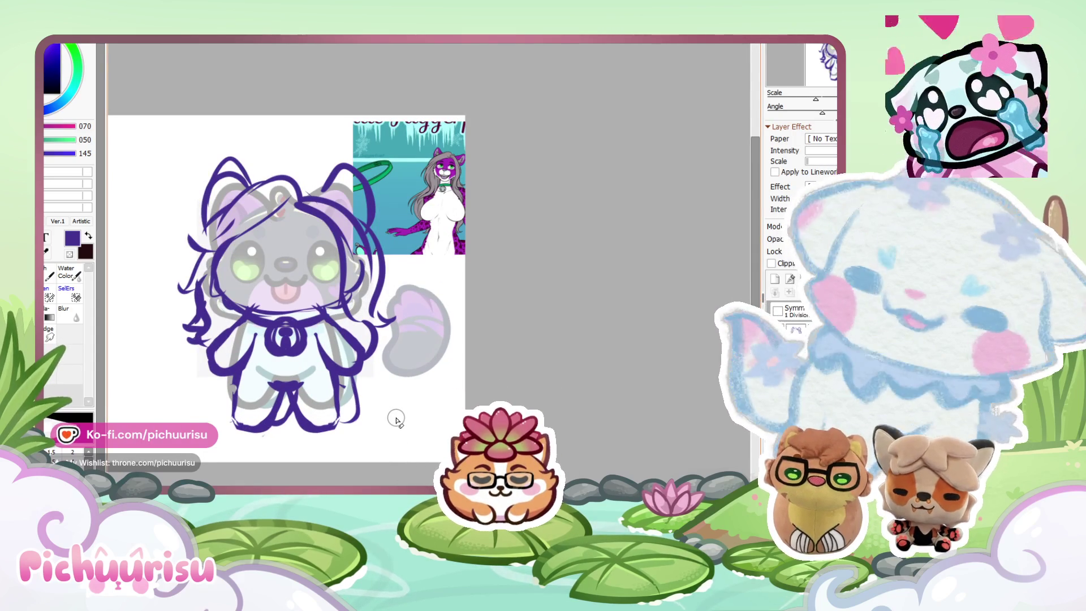
{"action": "key", "text": "ctrl+Tab"}
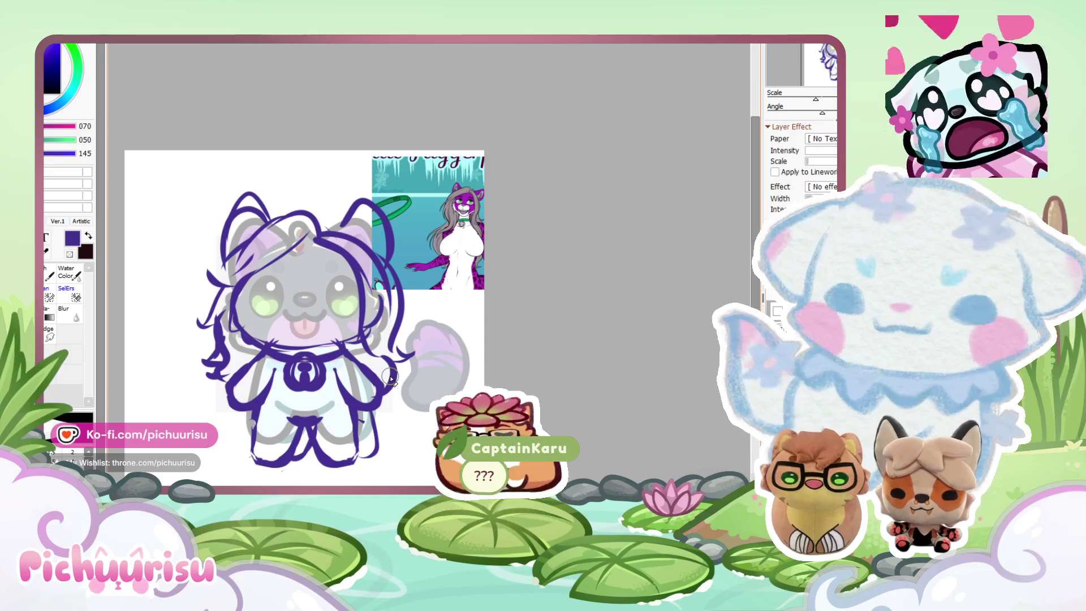
{"action": "scroll", "coordinate": [272, 255], "scroll_direction": "up", "scroll_amount": 1}
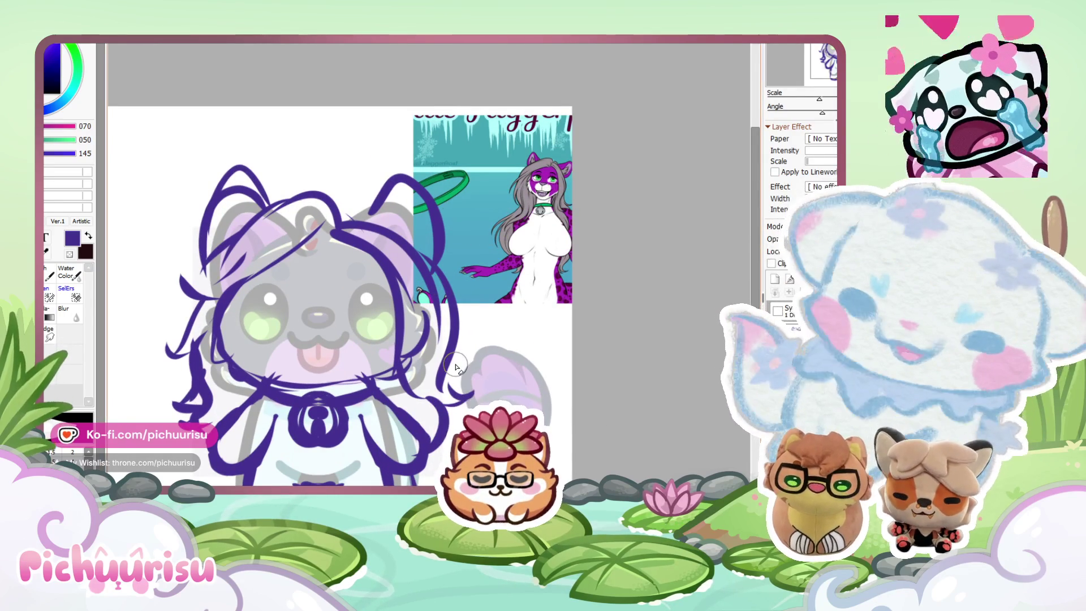
{"action": "scroll", "coordinate": [456, 367], "scroll_direction": "down", "scroll_amount": 1}
{"action": "scroll", "coordinate": [388, 233], "scroll_direction": "up", "scroll_amount": 1}
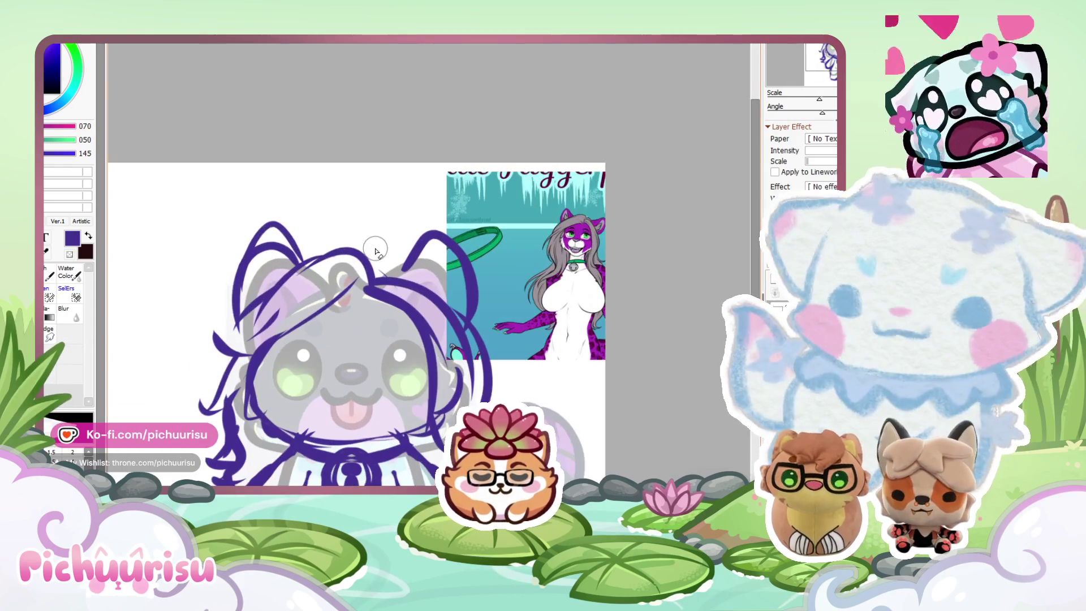
{"action": "scroll", "coordinate": [383, 242], "scroll_direction": "down", "scroll_amount": 1}
{"action": "scroll", "coordinate": [383, 248], "scroll_direction": "down", "scroll_amount": 1}
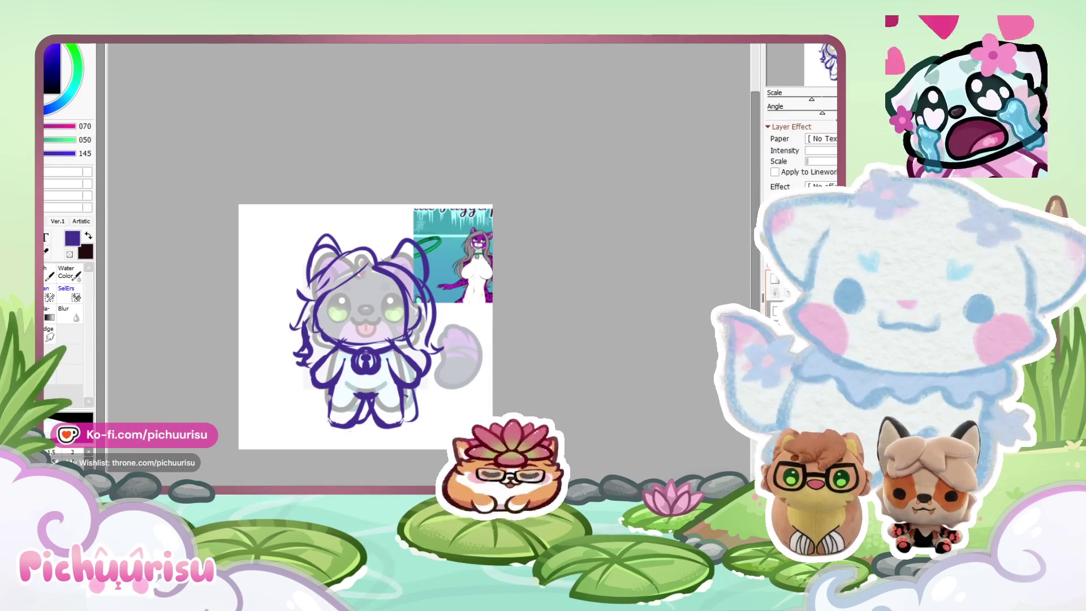
{"action": "scroll", "coordinate": [311, 332], "scroll_direction": "up", "scroll_amount": 5}
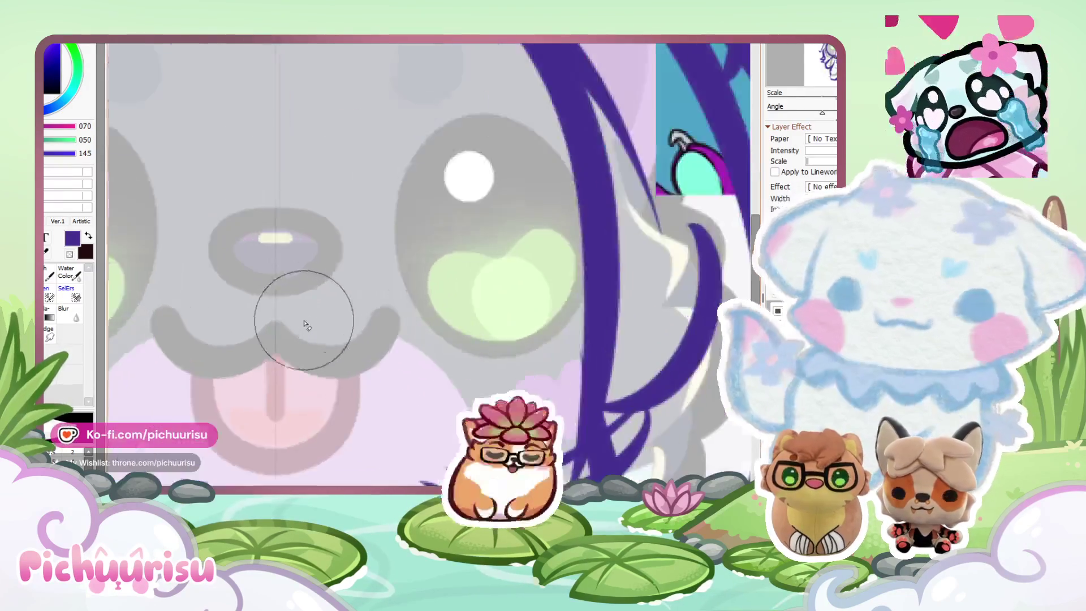
{"action": "scroll", "coordinate": [312, 332], "scroll_direction": "down", "scroll_amount": 5}
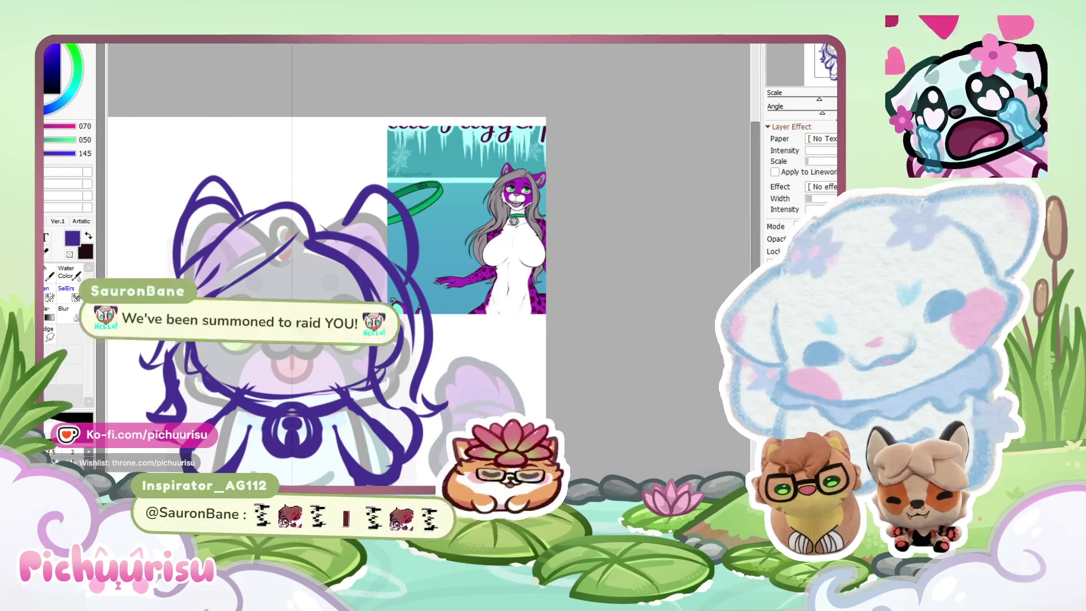
{"action": "scroll", "coordinate": [487, 365], "scroll_direction": "down", "scroll_amount": 1}
{"action": "scroll", "coordinate": [488, 365], "scroll_direction": "down", "scroll_amount": 2}
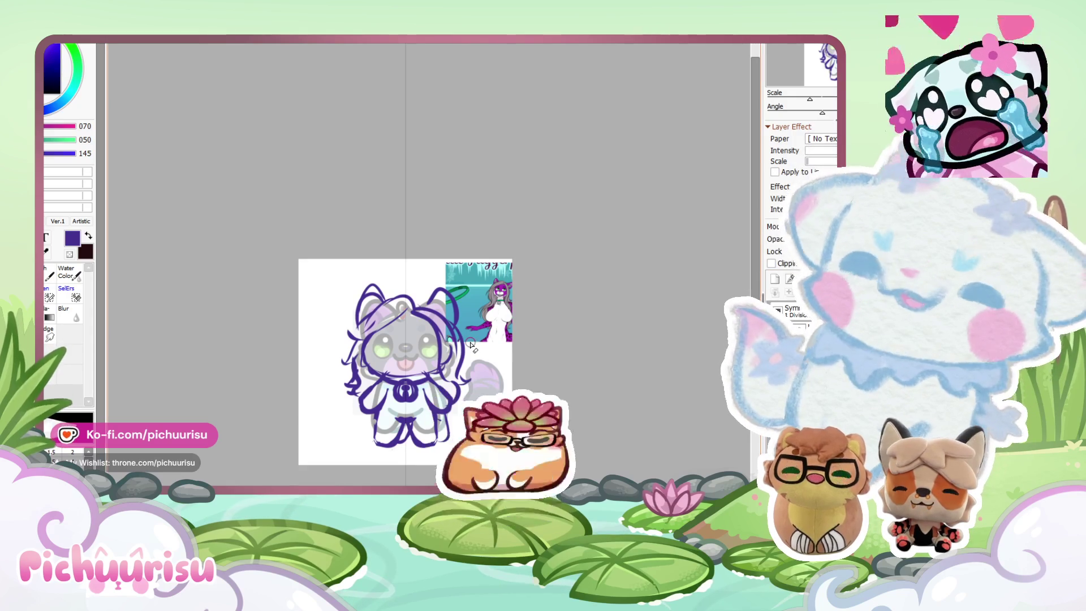
{"action": "scroll", "coordinate": [471, 344], "scroll_direction": "up", "scroll_amount": 3}
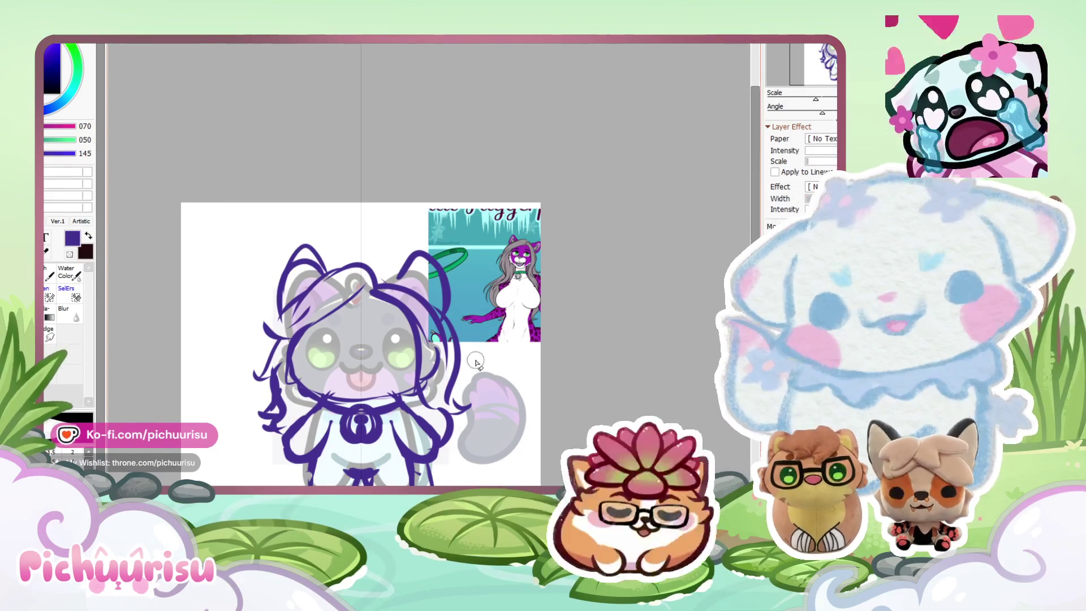
{"action": "scroll", "coordinate": [457, 360], "scroll_direction": "down", "scroll_amount": 2}
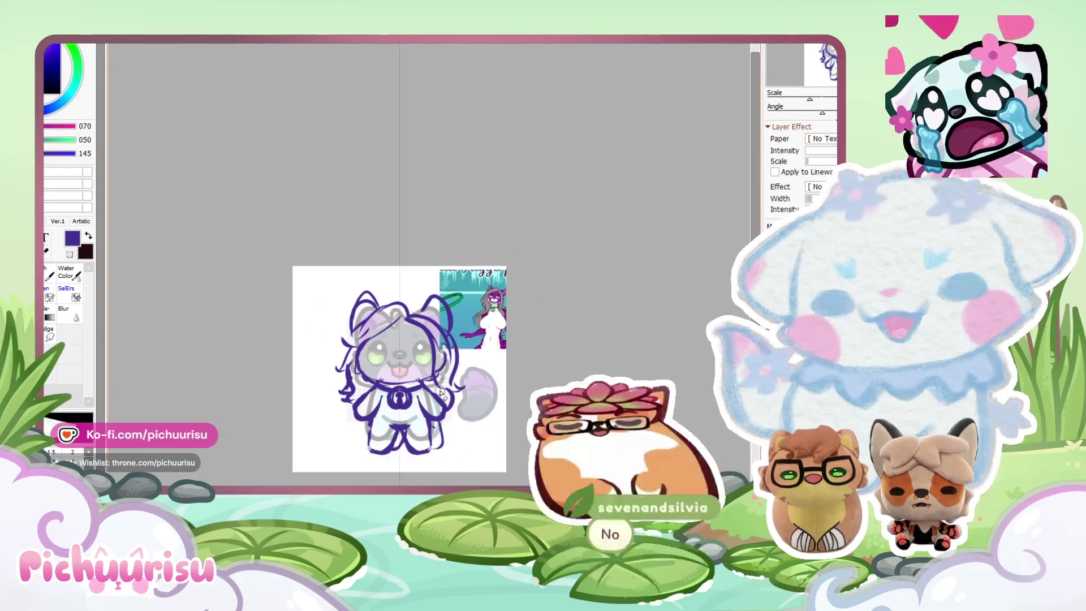
Scroll the canvas to review the purple hair and bell collar sketch over the cat
{"action": "scroll", "coordinate": [439, 399], "scroll_direction": "up", "scroll_amount": 2}
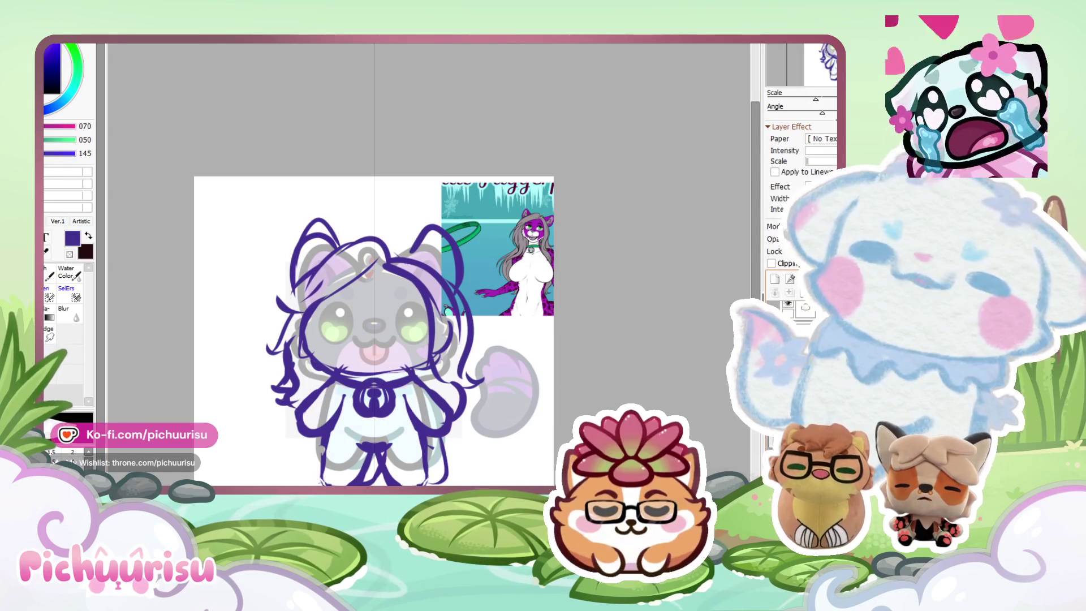
{"action": "scroll", "coordinate": [516, 274], "scroll_direction": "up", "scroll_amount": 2}
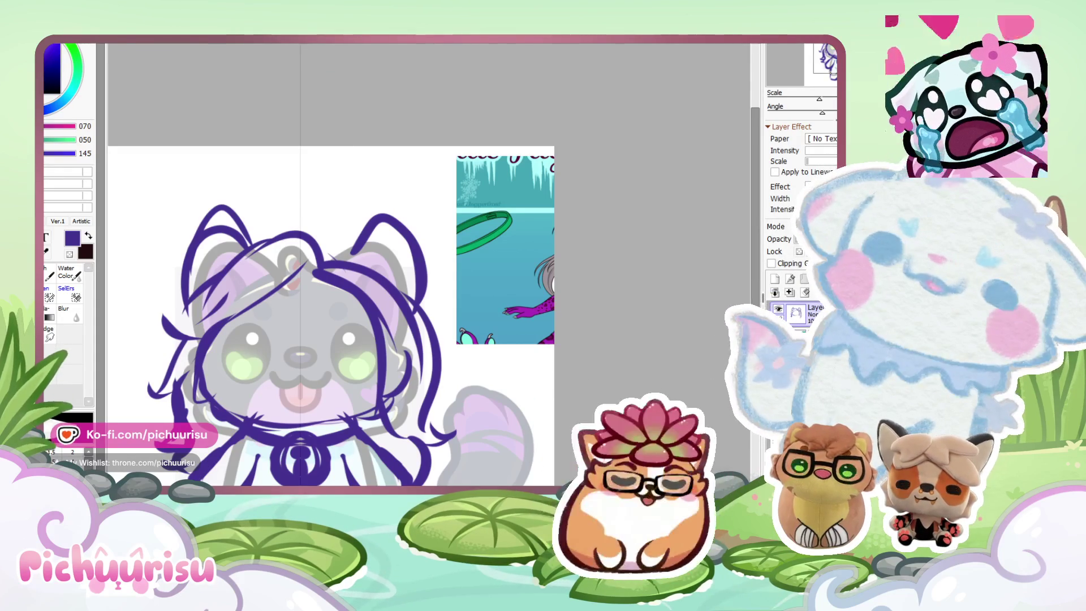
Toggle the lineart layer's visibility to compare, then hide the dark purple head and hair sketch
{"action": "left_click", "coordinate": [778, 309]}
{"action": "left_click", "coordinate": [779, 309]}
{"action": "left_click", "coordinate": [778, 309]}
{"action": "left_click", "coordinate": [779, 309]}
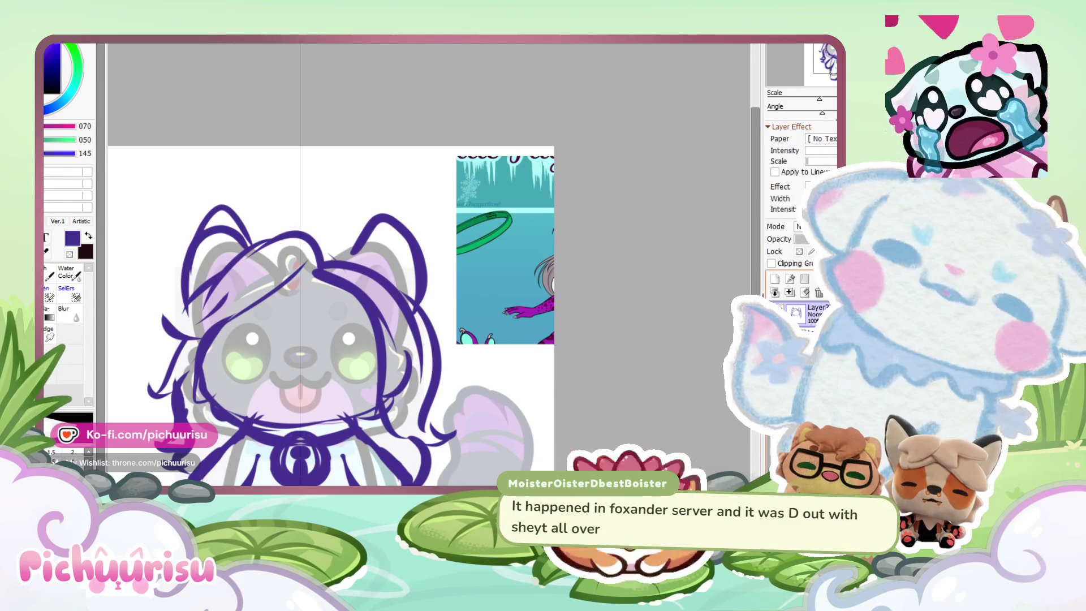
{"action": "left_click", "coordinate": [779, 309]}
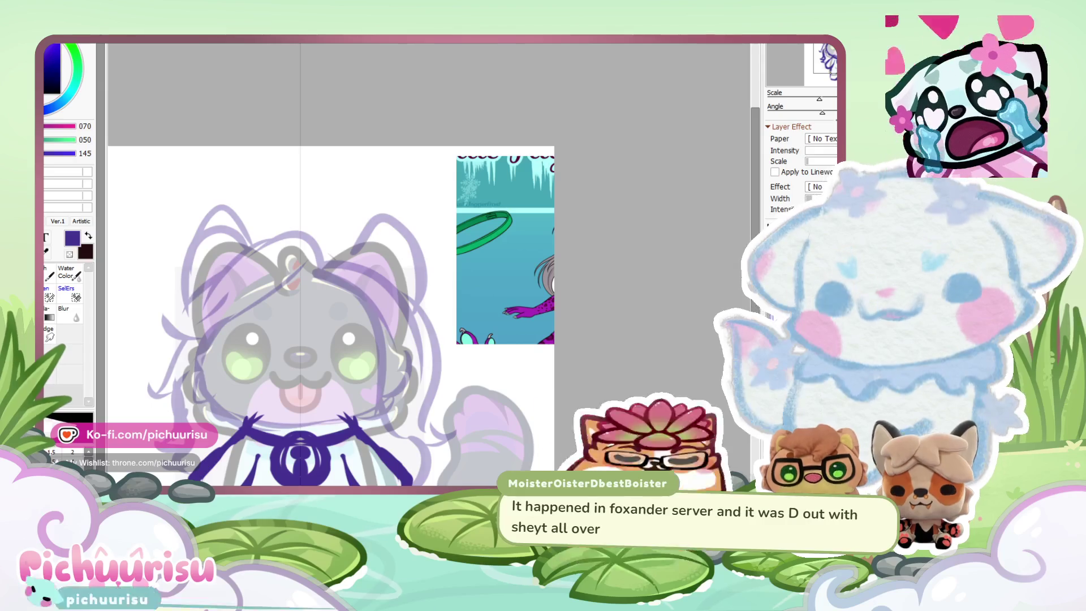
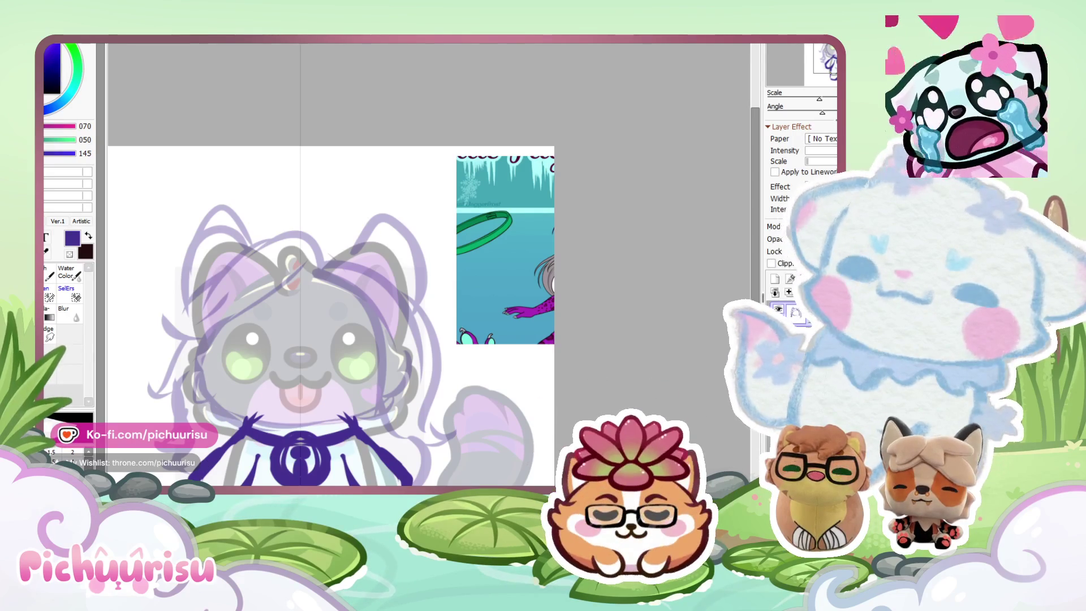
Delete the grey head fill so the chibi's head and face show pale blue like its body
{"action": "scroll", "coordinate": [509, 373], "scroll_direction": "down", "scroll_amount": 1}
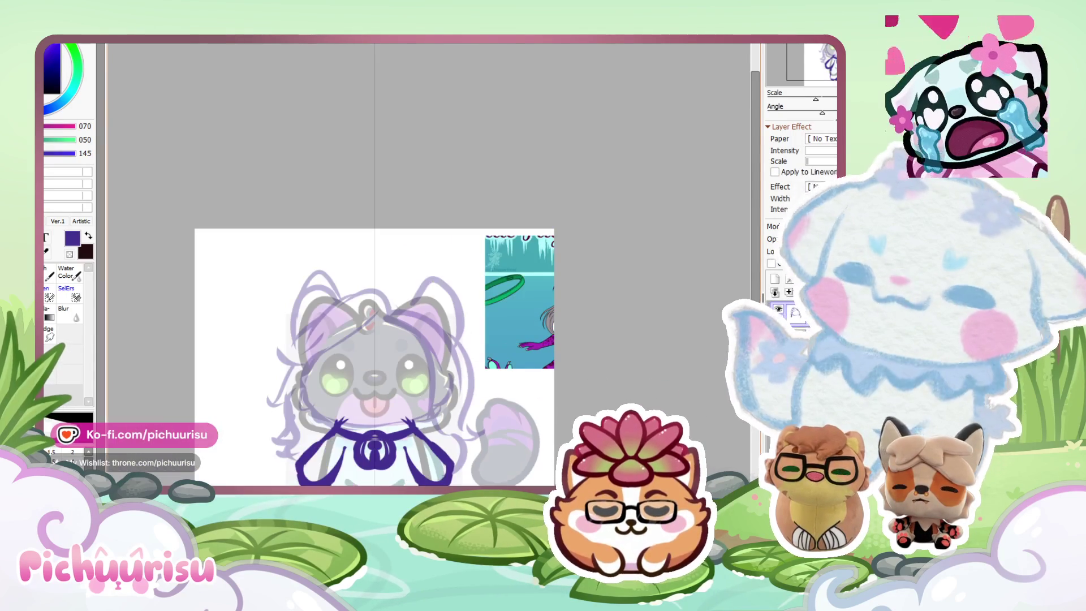
{"action": "scroll", "coordinate": [424, 346], "scroll_direction": "down", "scroll_amount": 1}
{"action": "scroll", "coordinate": [425, 346], "scroll_direction": "up", "scroll_amount": 2}
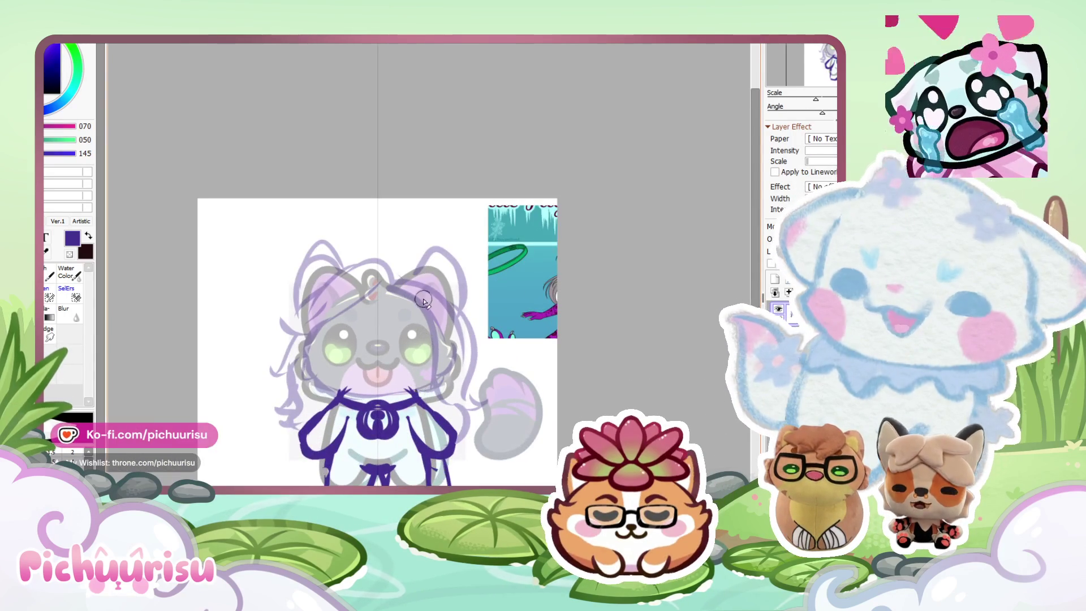
{"action": "scroll", "coordinate": [424, 346], "scroll_direction": "down", "scroll_amount": 2}
{"action": "scroll", "coordinate": [422, 348], "scroll_direction": "up", "scroll_amount": 1}
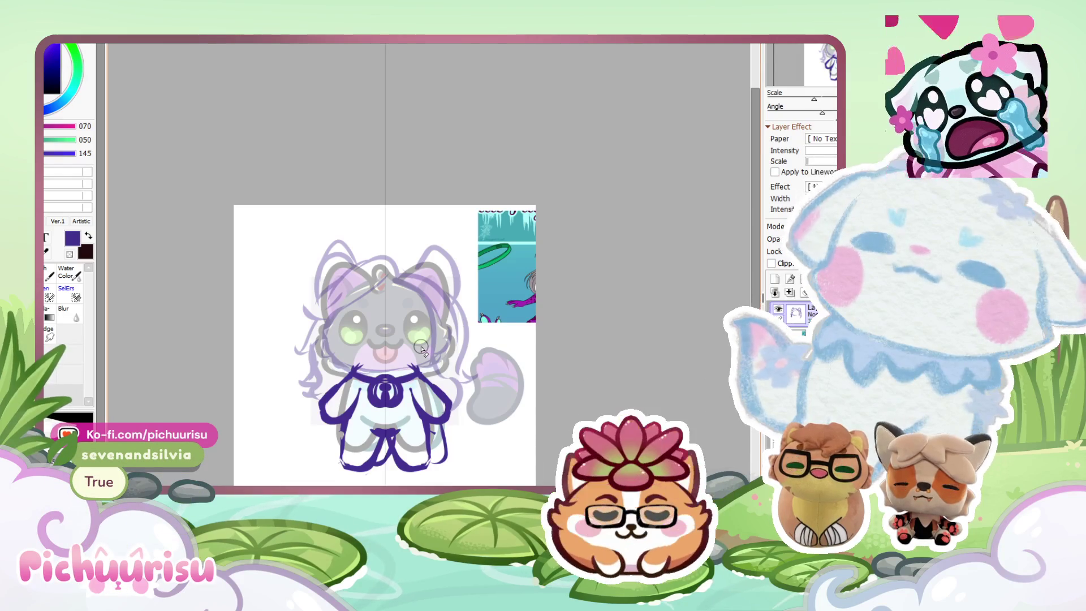
{"action": "scroll", "coordinate": [402, 345], "scroll_direction": "up", "scroll_amount": 1}
{"action": "scroll", "coordinate": [403, 345], "scroll_direction": "down", "scroll_amount": 1}
{"action": "scroll", "coordinate": [402, 345], "scroll_direction": "up", "scroll_amount": 1}
{"action": "scroll", "coordinate": [402, 345], "scroll_direction": "down", "scroll_amount": 1}
{"action": "scroll", "coordinate": [402, 345], "scroll_direction": "up", "scroll_amount": 1}
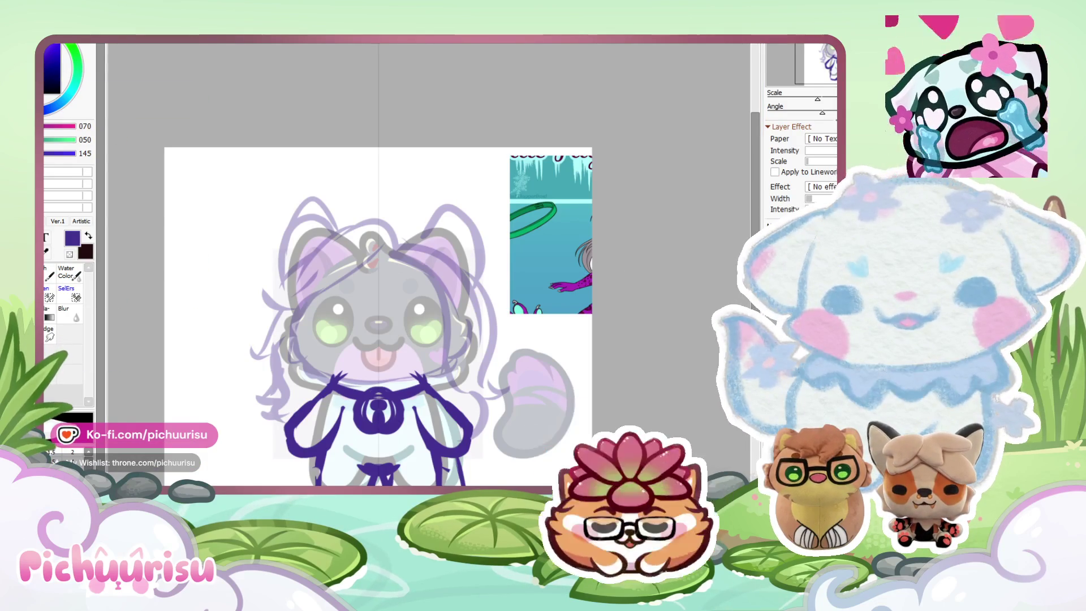
{"action": "key", "text": "Delete"}
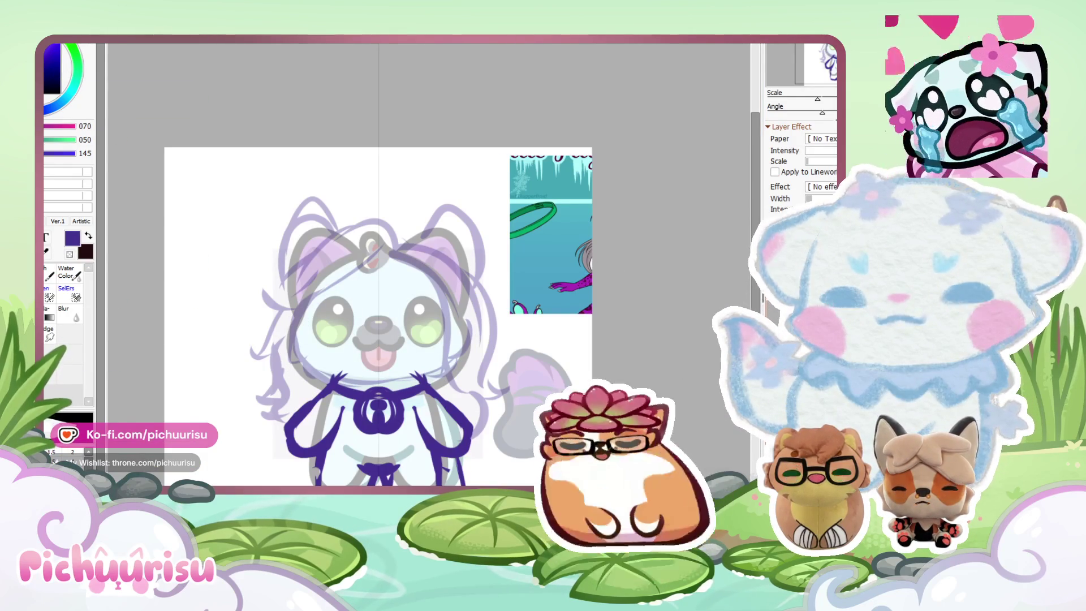
{"action": "scroll", "coordinate": [540, 333], "scroll_direction": "up", "scroll_amount": 1}
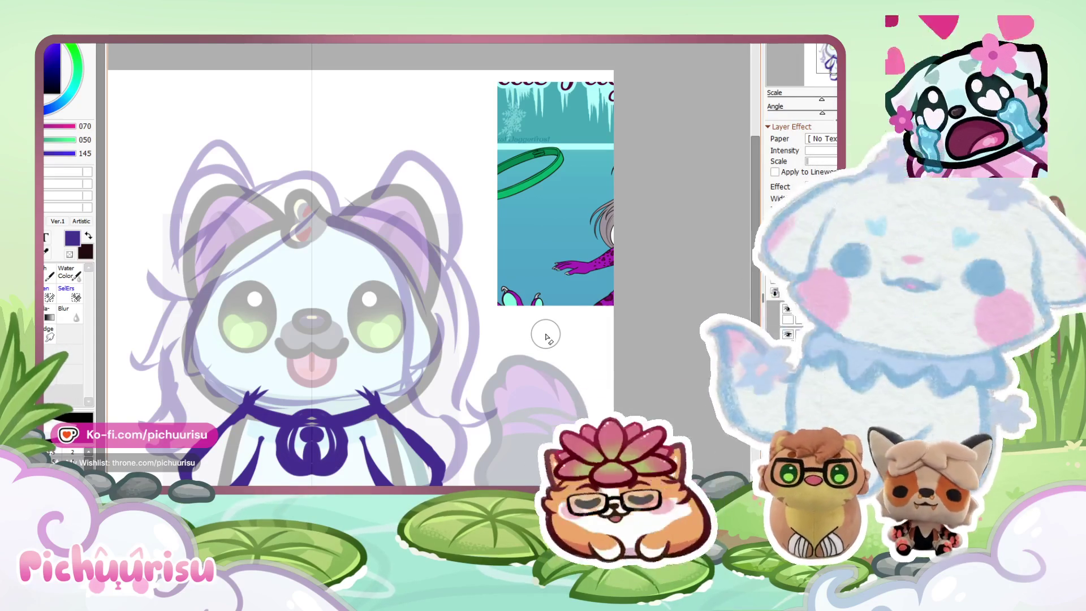
Switch to the Pen and stroke black lineart along the chibi's left cheek
{"action": "scroll", "coordinate": [201, 344], "scroll_direction": "up", "scroll_amount": 1}
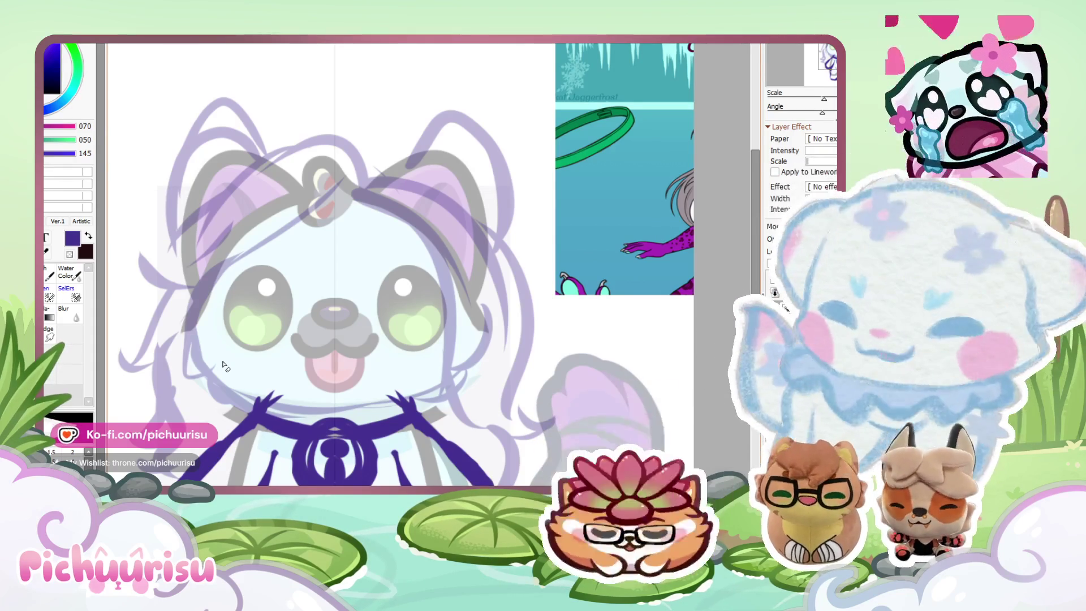
{"action": "key", "text": "e"}
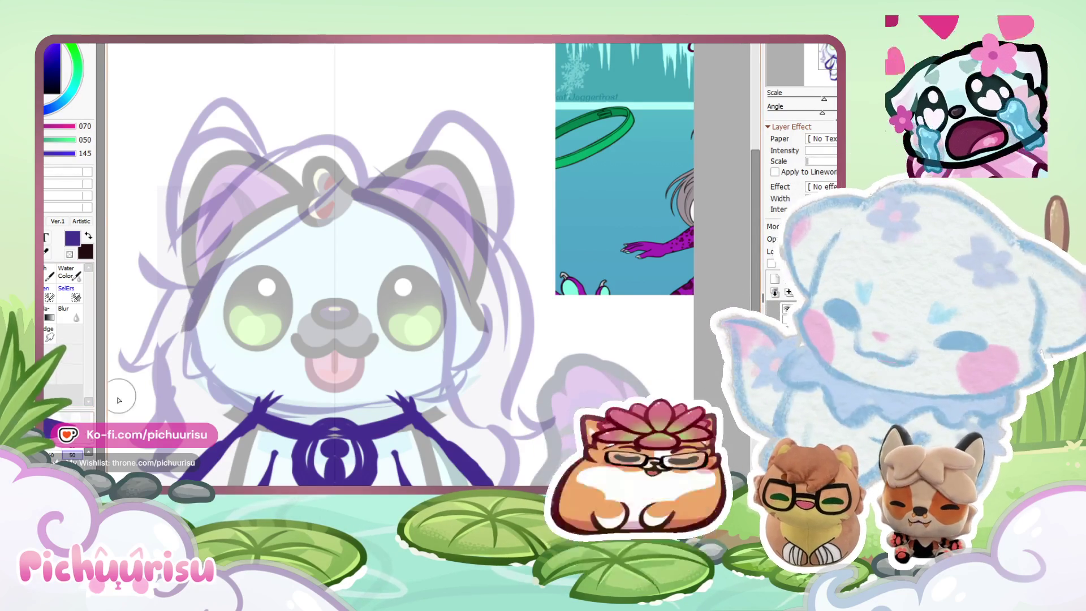
{"action": "scroll", "coordinate": [187, 311], "scroll_direction": "up", "scroll_amount": 2}
{"action": "mouse_move", "coordinate": [200, 303]}
{"action": "left_mouse_down"}
{"action": "mouse_move", "coordinate": [204, 399]}
{"action": "mouse_move", "coordinate": [243, 444]}
{"action": "mouse_move", "coordinate": [297, 469]}
{"action": "left_mouse_up"}
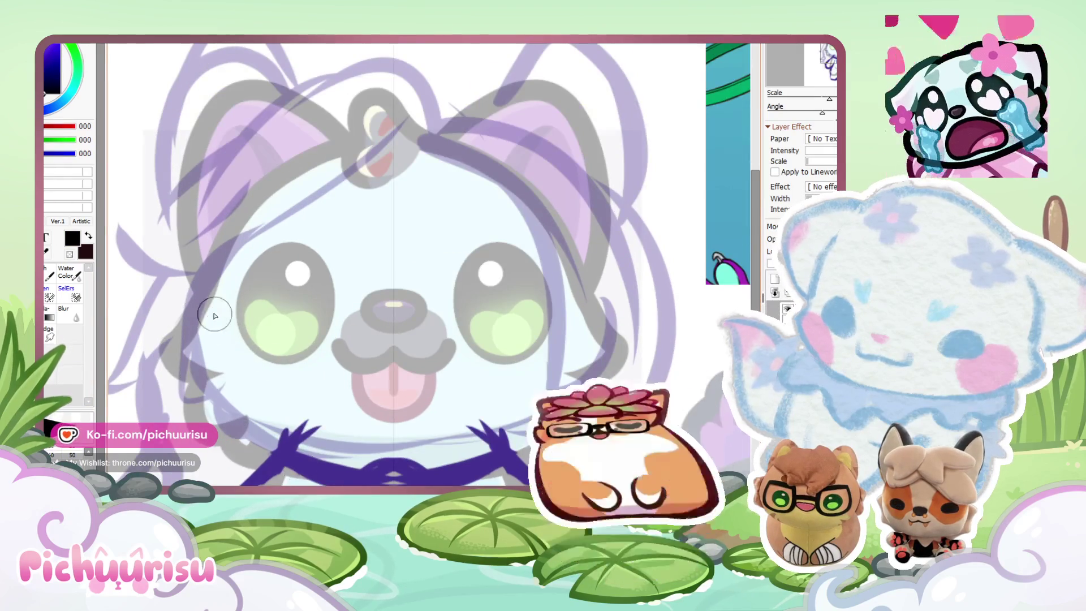
{"action": "scroll", "coordinate": [224, 327], "scroll_direction": "down", "scroll_amount": 2}
{"action": "scroll", "coordinate": [215, 306], "scroll_direction": "up", "scroll_amount": 3}
{"action": "scroll", "coordinate": [206, 286], "scroll_direction": "up", "scroll_amount": 1}
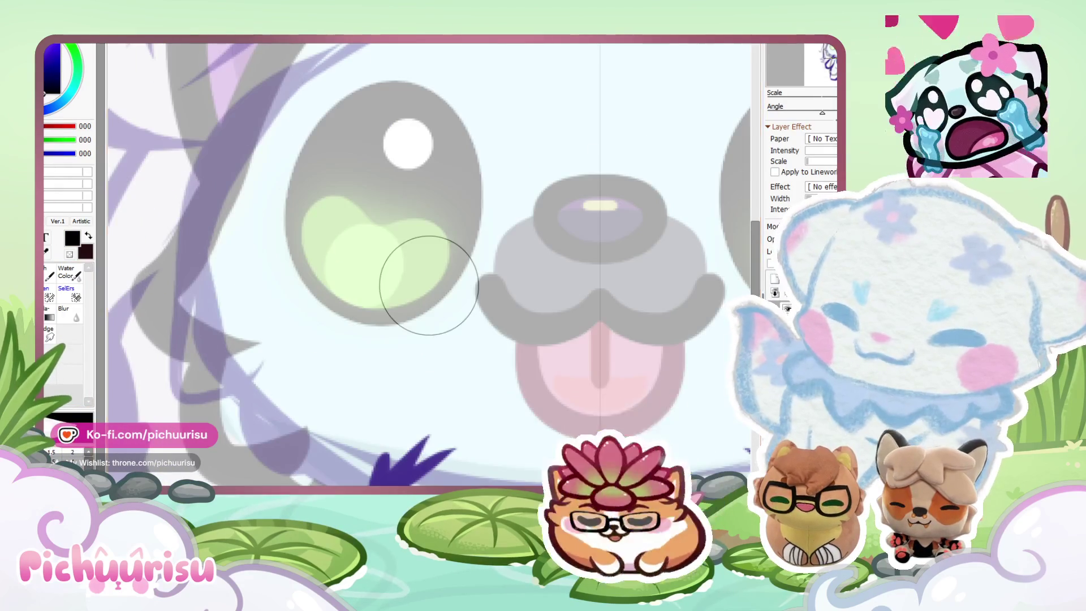
{"action": "scroll", "coordinate": [219, 266], "scroll_direction": "up", "scroll_amount": 1}
{"action": "scroll", "coordinate": [235, 236], "scroll_direction": "up", "scroll_amount": 1}
{"action": "scroll", "coordinate": [249, 306], "scroll_direction": "down", "scroll_amount": 3}
{"action": "scroll", "coordinate": [249, 306], "scroll_direction": "up", "scroll_amount": 1}
{"action": "scroll", "coordinate": [281, 431], "scroll_direction": "down", "scroll_amount": 3}
{"action": "scroll", "coordinate": [305, 433], "scroll_direction": "up", "scroll_amount": 2}
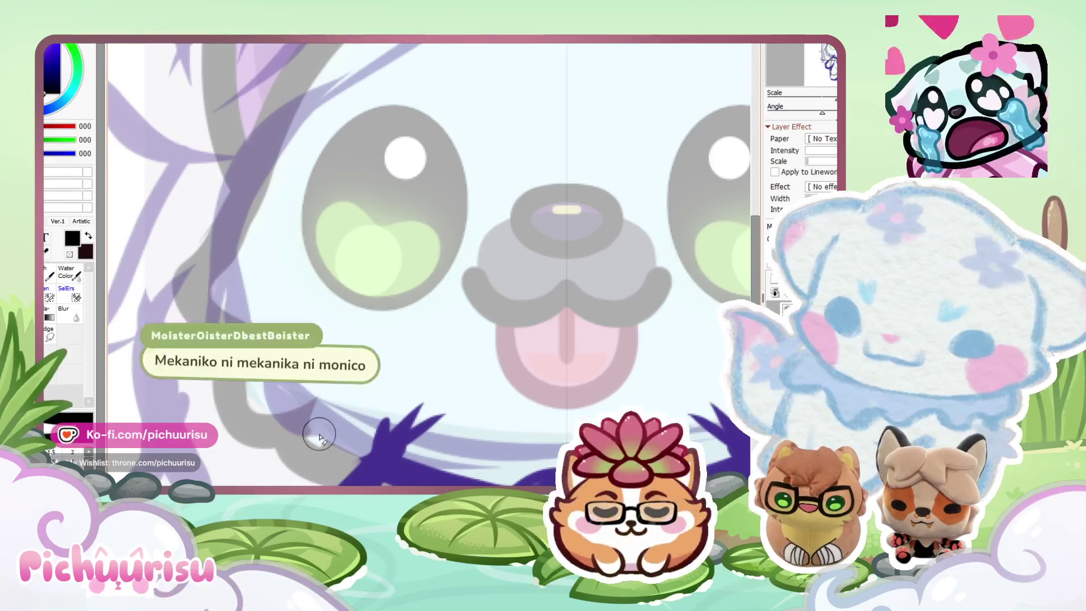
{"action": "scroll", "coordinate": [363, 375], "scroll_direction": "down", "scroll_amount": 2}
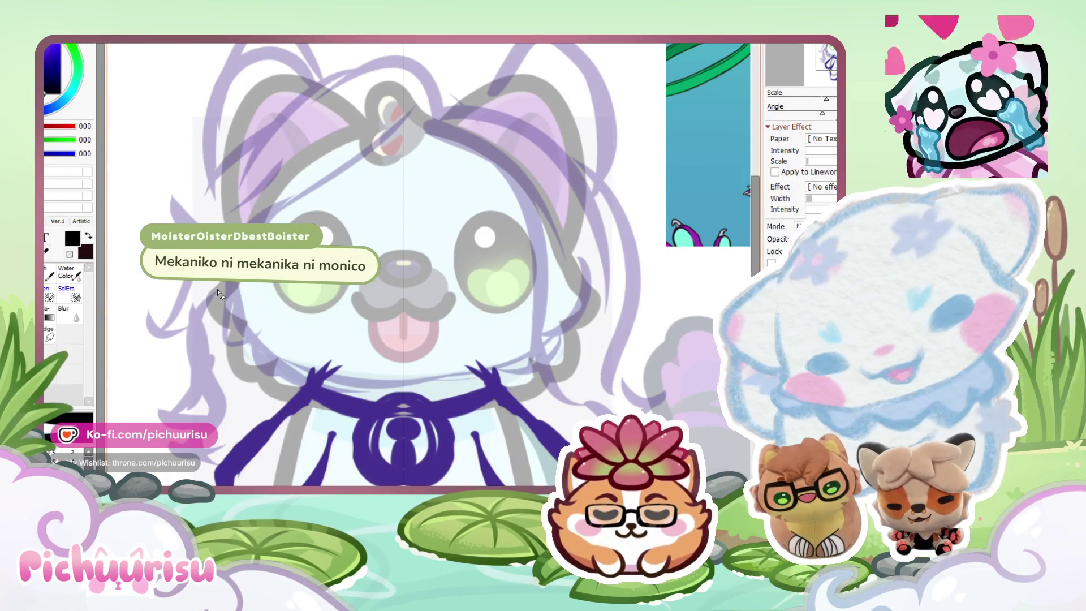
{"action": "scroll", "coordinate": [485, 311], "scroll_direction": "down", "scroll_amount": 2}
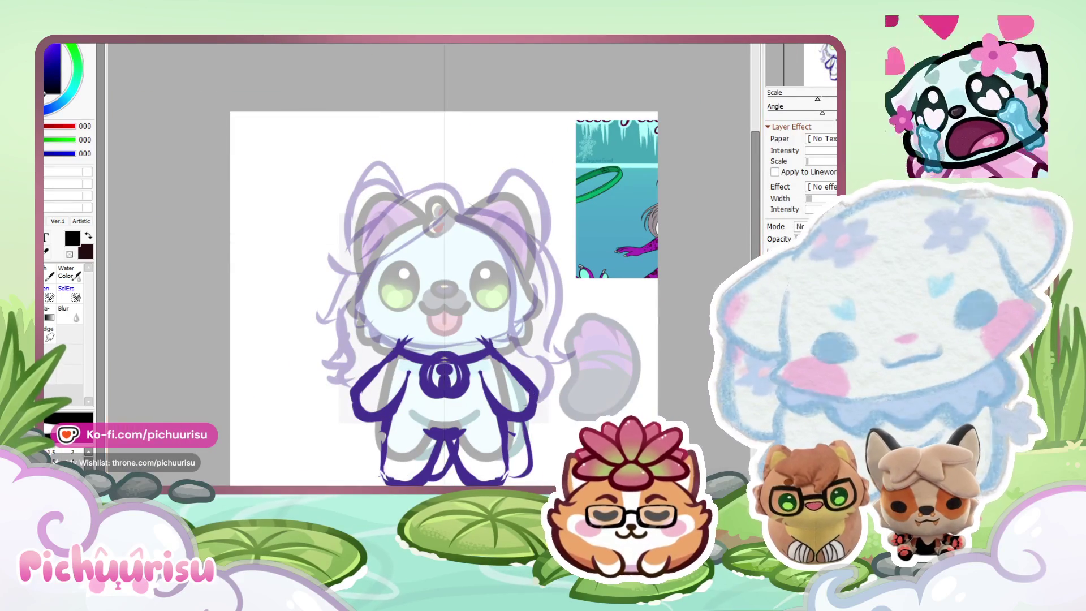
{"action": "key", "text": "Delete"}
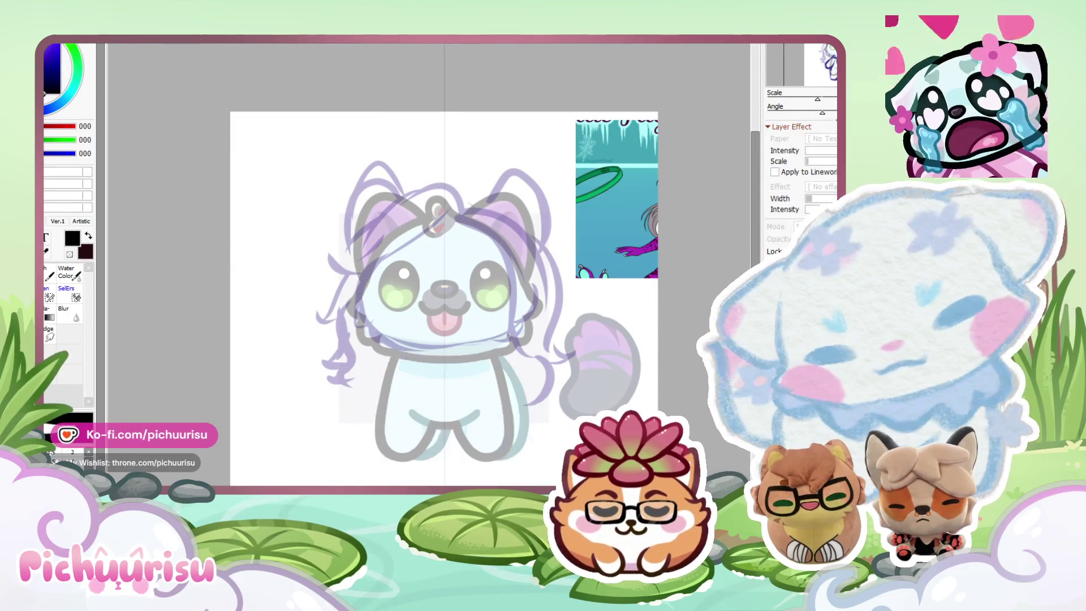
{"action": "key", "text": "ctrl+z"}
{"action": "key", "text": "ctrl+y"}
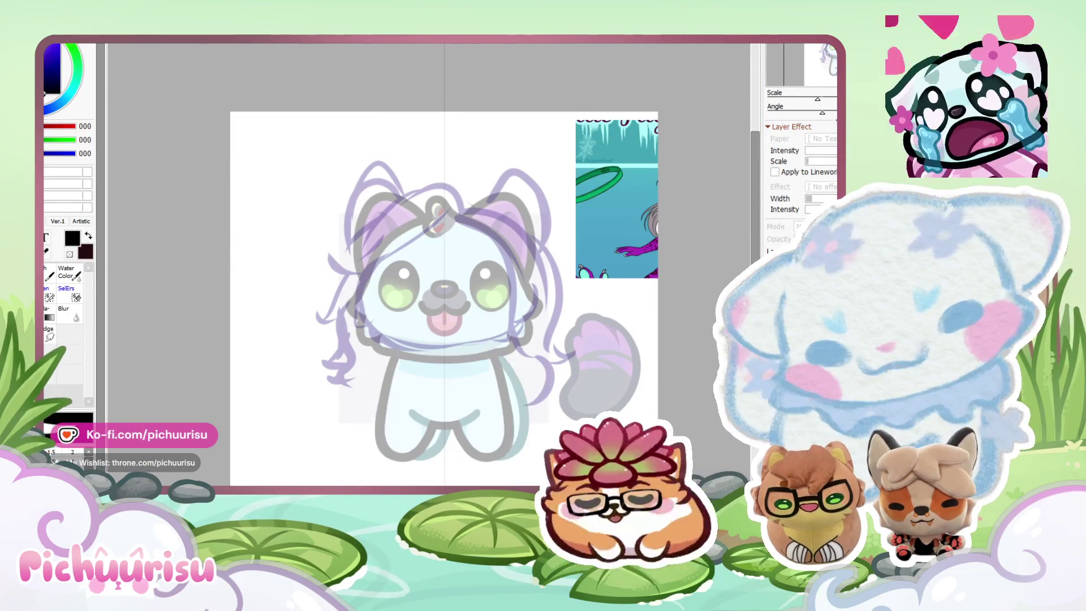
{"action": "key", "text": "ctrl+z"}
{"action": "key", "text": "ctrl+y"}
{"action": "key", "text": "ctrl+z"}
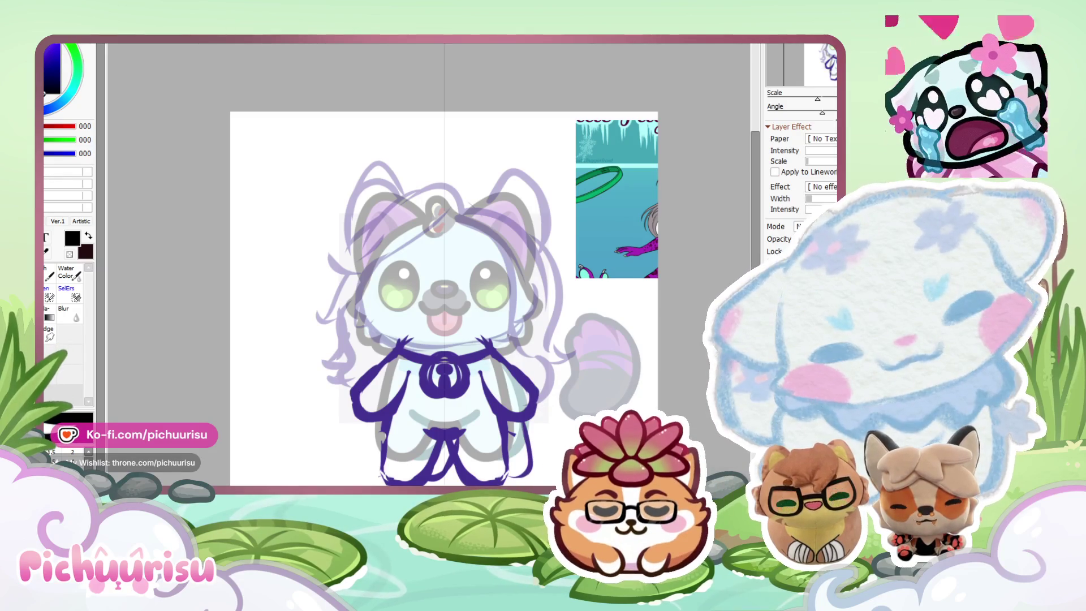
{"action": "scroll", "coordinate": [571, 164], "scroll_direction": "up", "scroll_amount": 3}
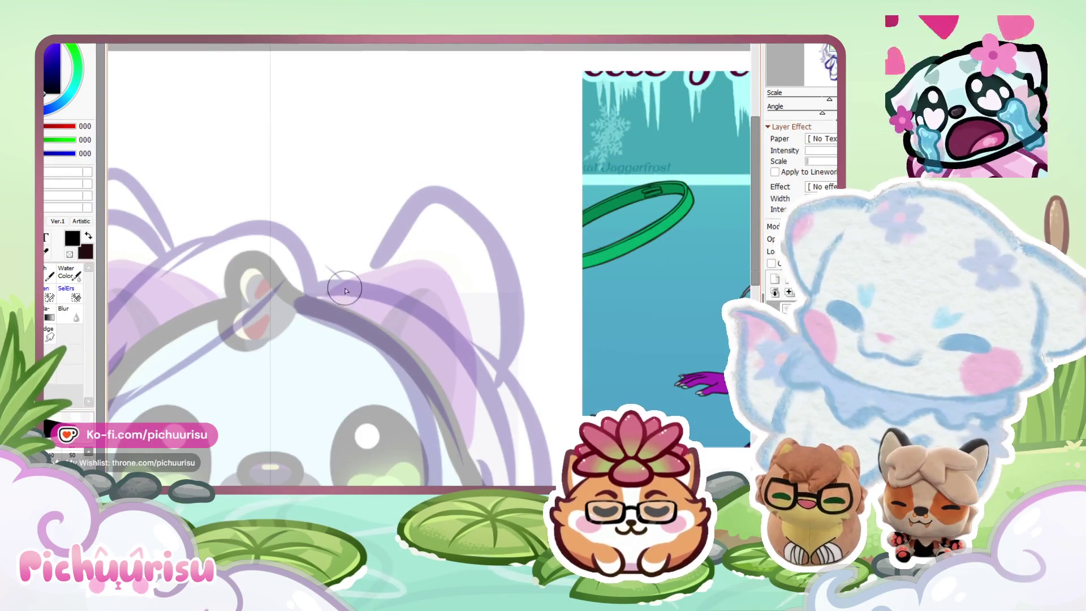
{"action": "mouse_move", "coordinate": [315, 304]}
{"action": "left_mouse_down"}
{"action": "mouse_move", "coordinate": [477, 151]}
{"action": "mouse_move", "coordinate": [432, 354]}
{"action": "left_mouse_up"}
{"action": "scroll", "coordinate": [438, 283], "scroll_direction": "down", "scroll_amount": 3}
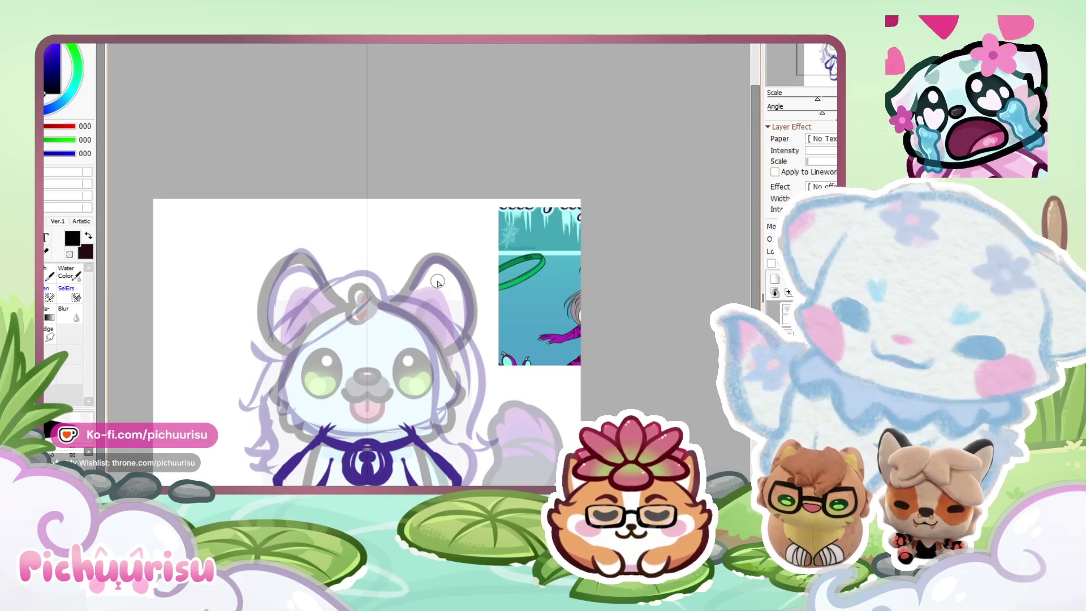
{"action": "key", "text": "ctrl+z"}
{"action": "scroll", "coordinate": [438, 282], "scroll_direction": "up", "scroll_amount": 2}
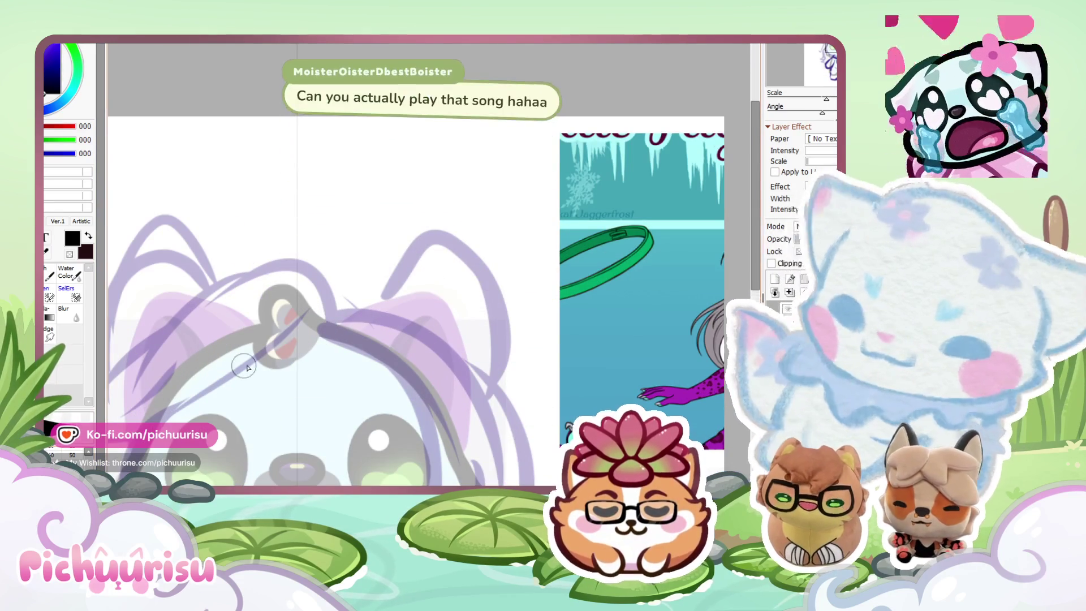
{"action": "scroll", "coordinate": [405, 273], "scroll_direction": "up", "scroll_amount": 1}
{"action": "scroll", "coordinate": [404, 274], "scroll_direction": "down", "scroll_amount": 2}
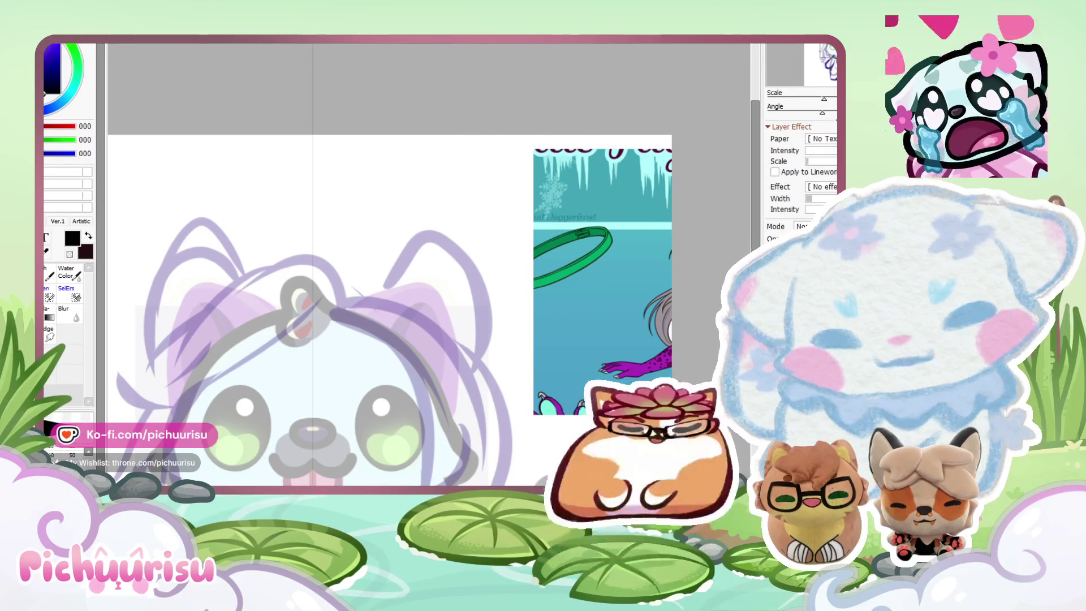
Outline the top of the chibi's head in grey
{"action": "scroll", "coordinate": [303, 367], "scroll_direction": "down", "scroll_amount": 3}
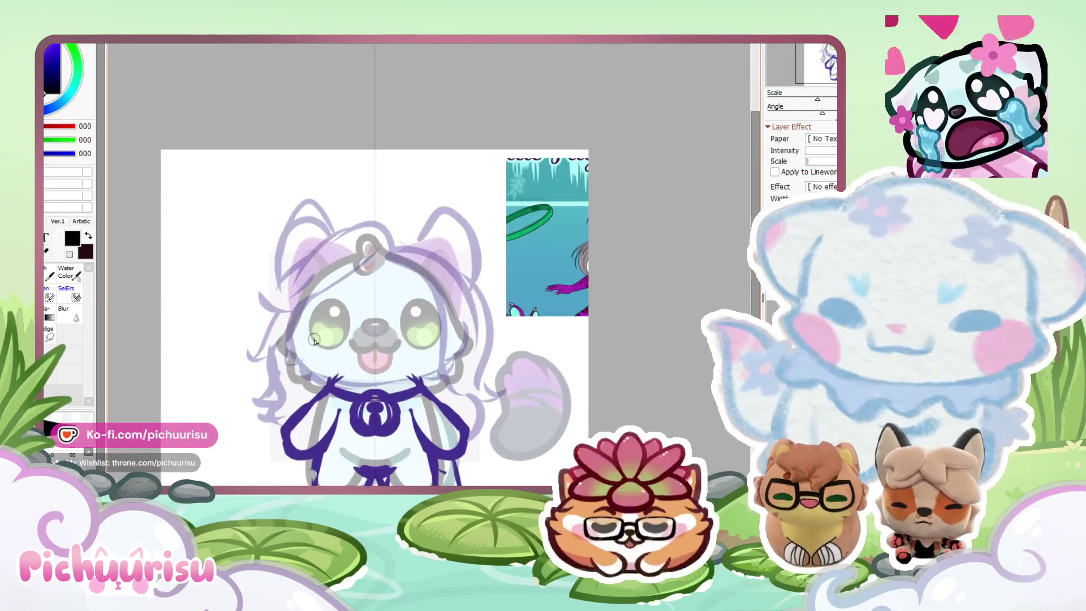
{"action": "scroll", "coordinate": [303, 368], "scroll_direction": "down", "scroll_amount": 1}
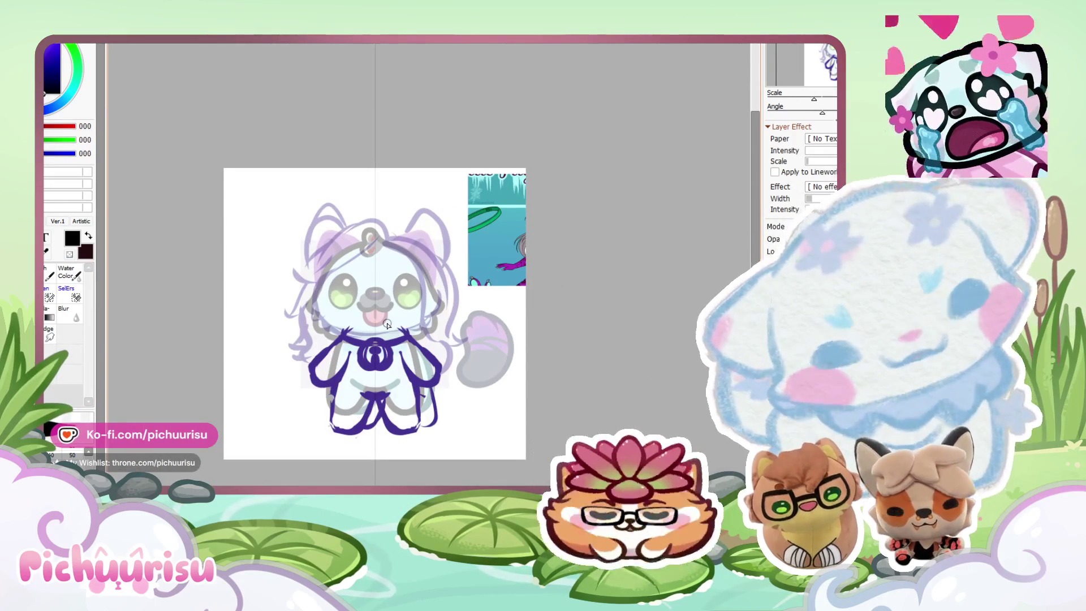
{"action": "scroll", "coordinate": [379, 187], "scroll_direction": "up", "scroll_amount": 4}
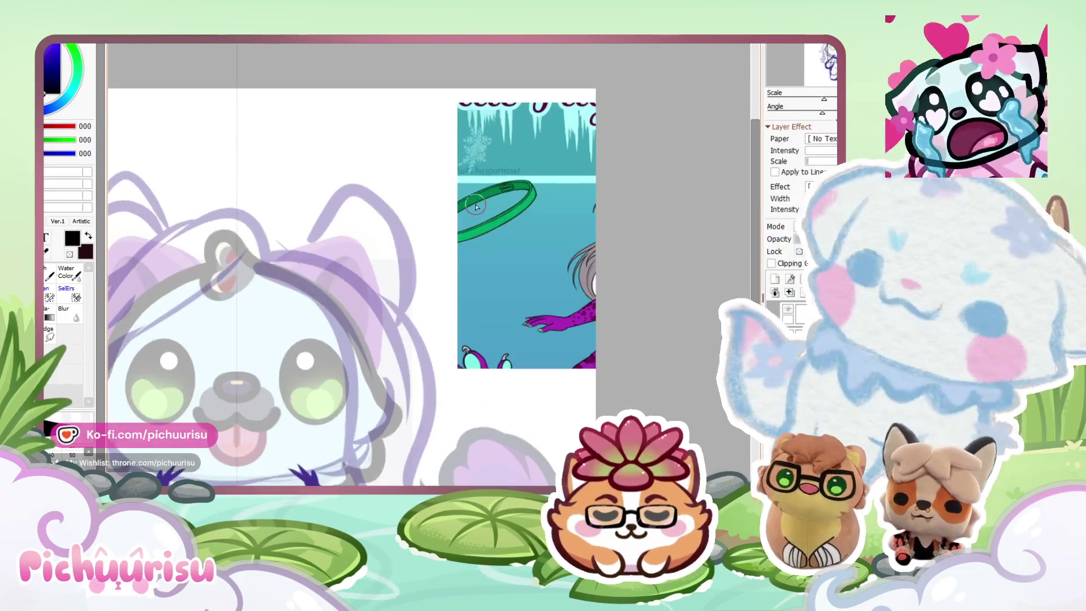
{"action": "scroll", "coordinate": [477, 207], "scroll_direction": "up", "scroll_amount": 1}
{"action": "mouse_move", "coordinate": [286, 262]}
{"action": "left_mouse_down"}
{"action": "mouse_move", "coordinate": [315, 208]}
{"action": "mouse_move", "coordinate": [375, 381]}
{"action": "left_mouse_up"}
{"action": "scroll", "coordinate": [424, 237], "scroll_direction": "down", "scroll_amount": 2}
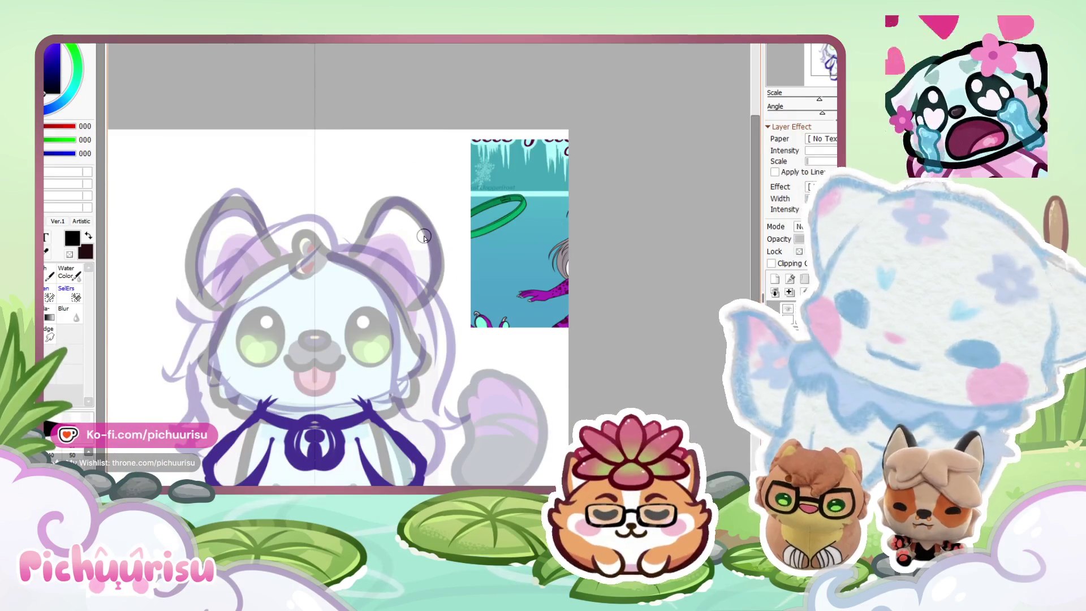
Trace the right ear's outline, undo it, and redraw it in a better shape
{"action": "scroll", "coordinate": [424, 237], "scroll_direction": "up", "scroll_amount": 2}
{"action": "scroll", "coordinate": [317, 238], "scroll_direction": "up", "scroll_amount": 2}
{"action": "mouse_move", "coordinate": [292, 243]}
{"action": "left_mouse_down"}
{"action": "mouse_move", "coordinate": [357, 160]}
{"action": "mouse_move", "coordinate": [400, 436]}
{"action": "left_mouse_up"}
{"action": "scroll", "coordinate": [482, 259], "scroll_direction": "down", "scroll_amount": 2}
{"action": "scroll", "coordinate": [482, 259], "scroll_direction": "down", "scroll_amount": 1}
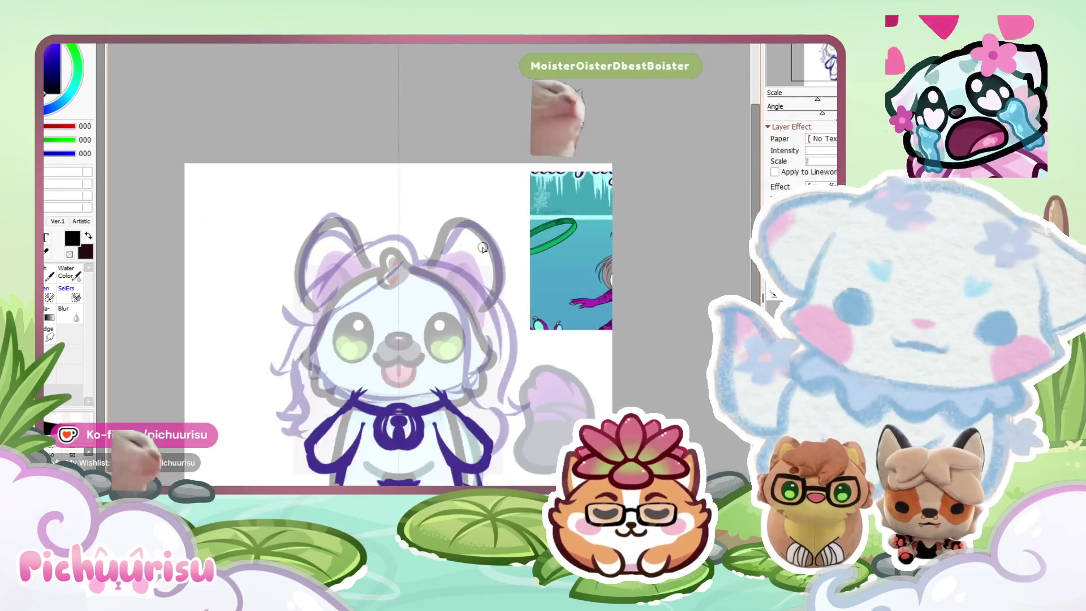
{"action": "scroll", "coordinate": [480, 243], "scroll_direction": "up", "scroll_amount": 4}
{"action": "key", "text": "ctrl+z"}
{"action": "mouse_move", "coordinate": [365, 265]}
{"action": "left_mouse_down"}
{"action": "mouse_move", "coordinate": [526, 286]}
{"action": "mouse_move", "coordinate": [474, 444]}
{"action": "left_mouse_up"}
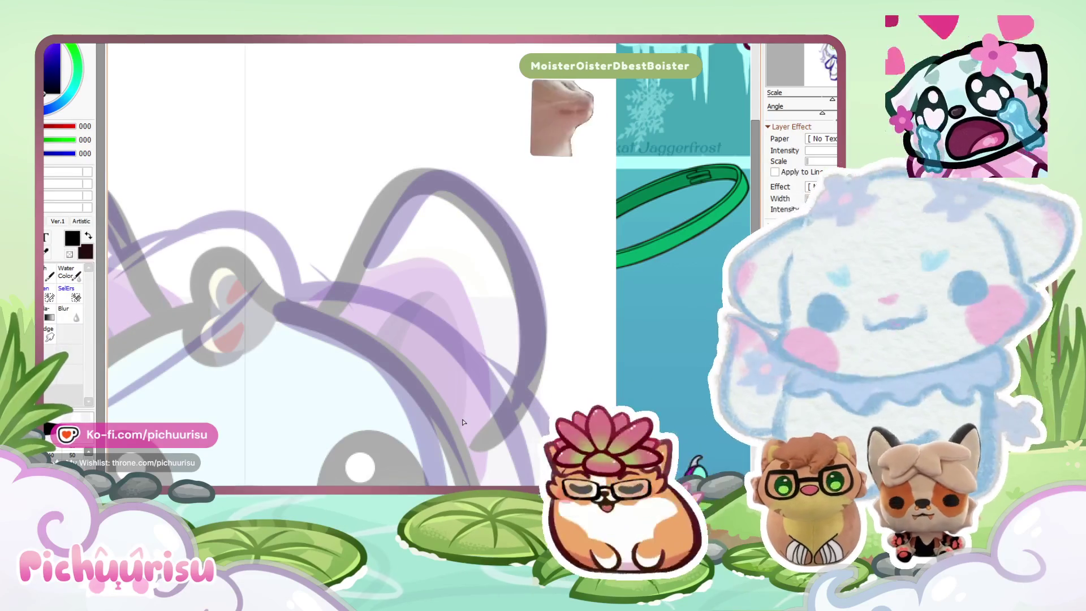
Pick the leopard reference's purple fur as the drawing colour
{"action": "scroll", "coordinate": [462, 422], "scroll_direction": "down", "scroll_amount": 2}
{"action": "scroll", "coordinate": [438, 346], "scroll_direction": "down", "scroll_amount": 1}
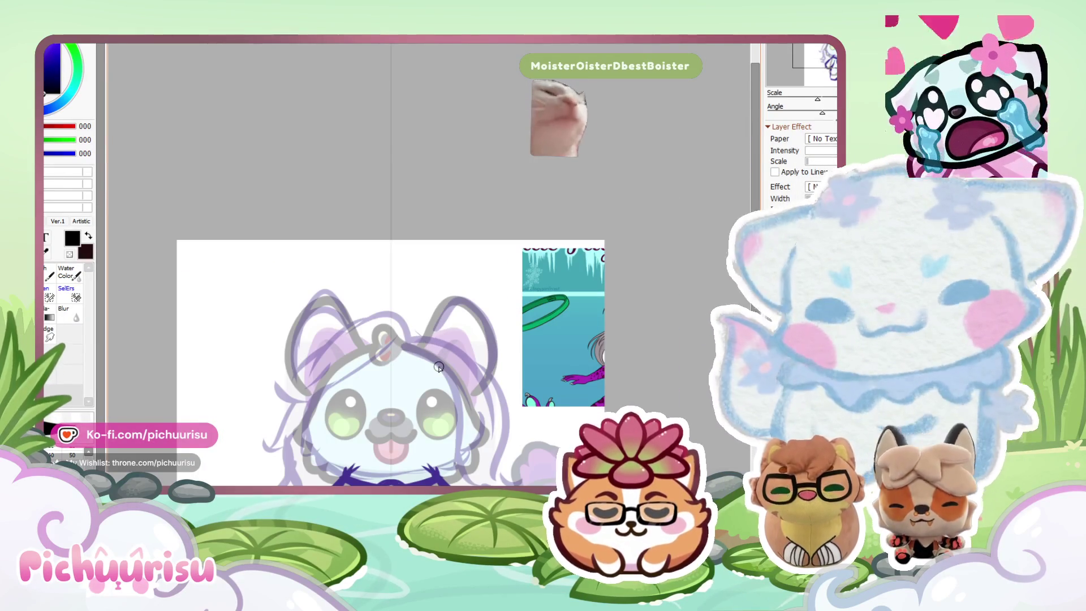
{"action": "scroll", "coordinate": [439, 367], "scroll_direction": "down", "scroll_amount": 1}
{"action": "scroll", "coordinate": [516, 342], "scroll_direction": "up", "scroll_amount": 2}
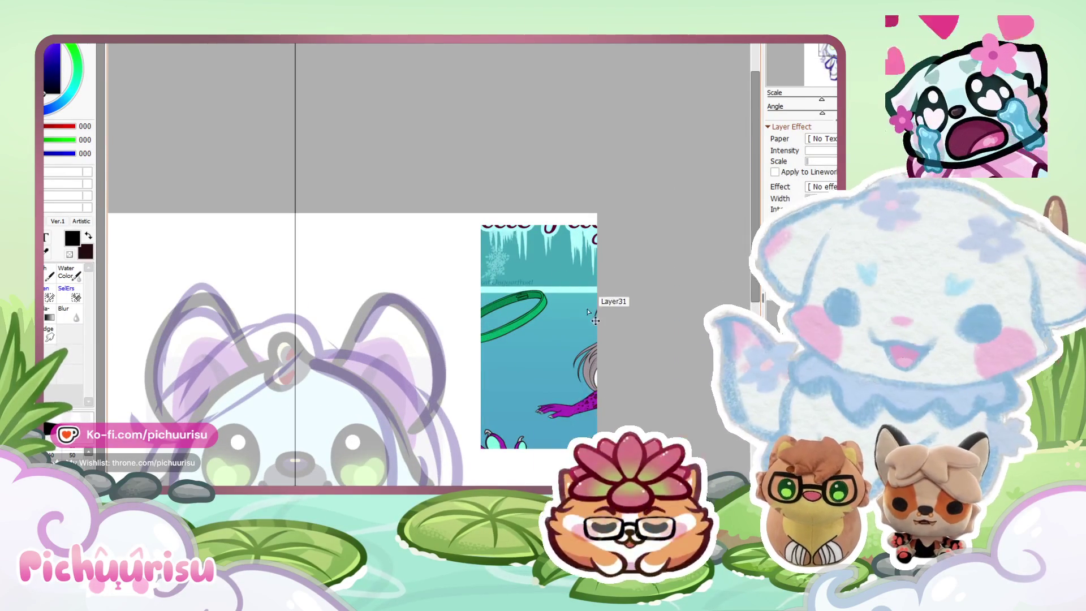
{"action": "scroll", "coordinate": [564, 281], "scroll_direction": "up", "scroll_amount": 4}
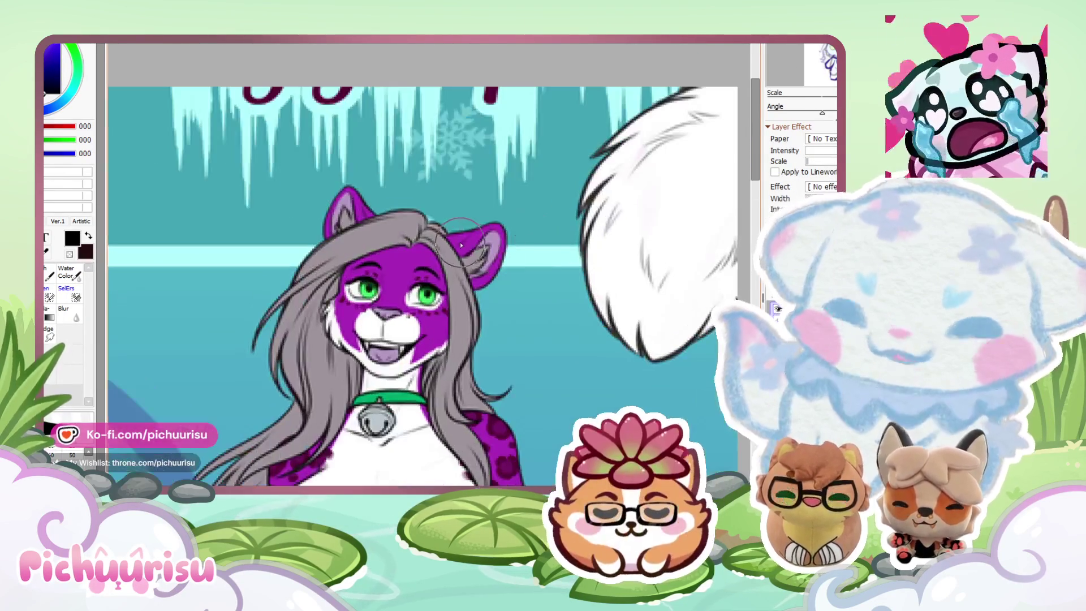
{"action": "left_click", "coordinate": [461, 245], "text": "alt"}
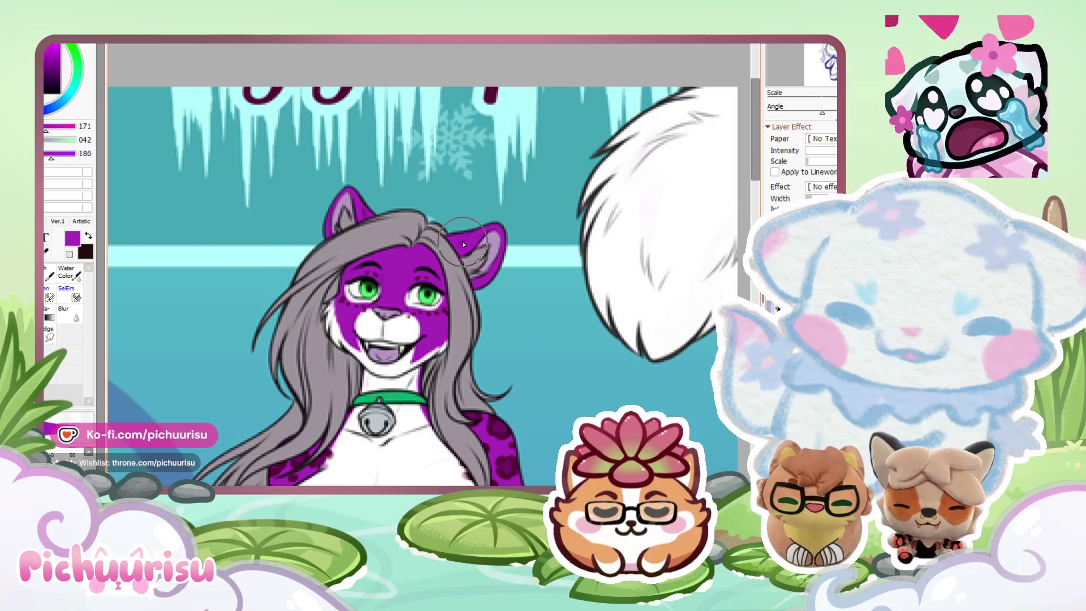
{"action": "scroll", "coordinate": [461, 245], "scroll_direction": "down", "scroll_amount": 5}
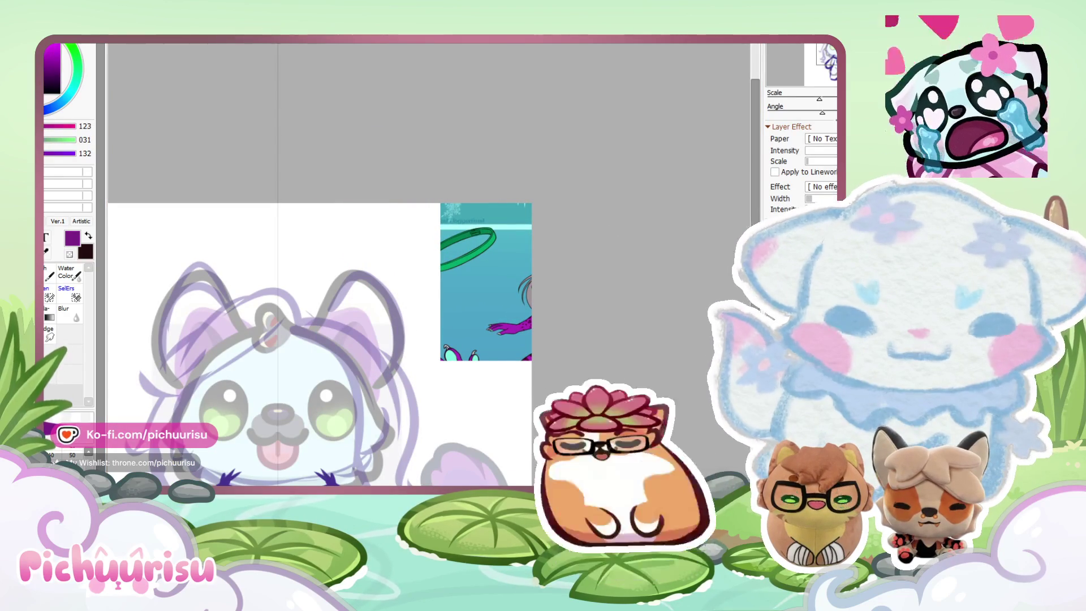
Clear the ear colour layer and refill the right ear with purple
{"action": "scroll", "coordinate": [330, 338], "scroll_direction": "up", "scroll_amount": 1}
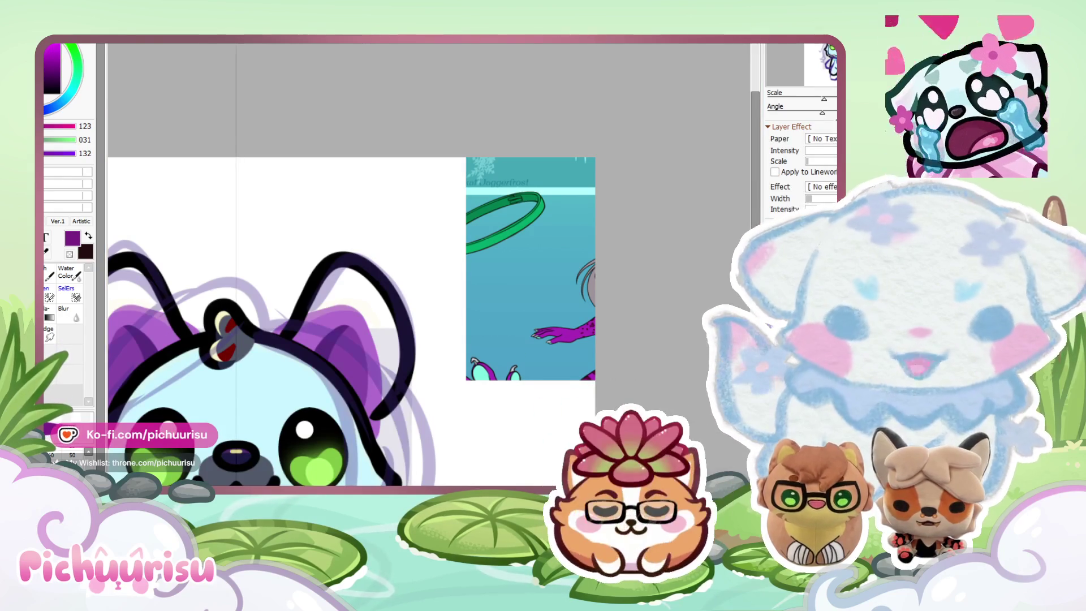
{"action": "scroll", "coordinate": [416, 325], "scroll_direction": "up", "scroll_amount": 1}
{"action": "left_click", "coordinate": [408, 316], "text": "ctrl+shift"}
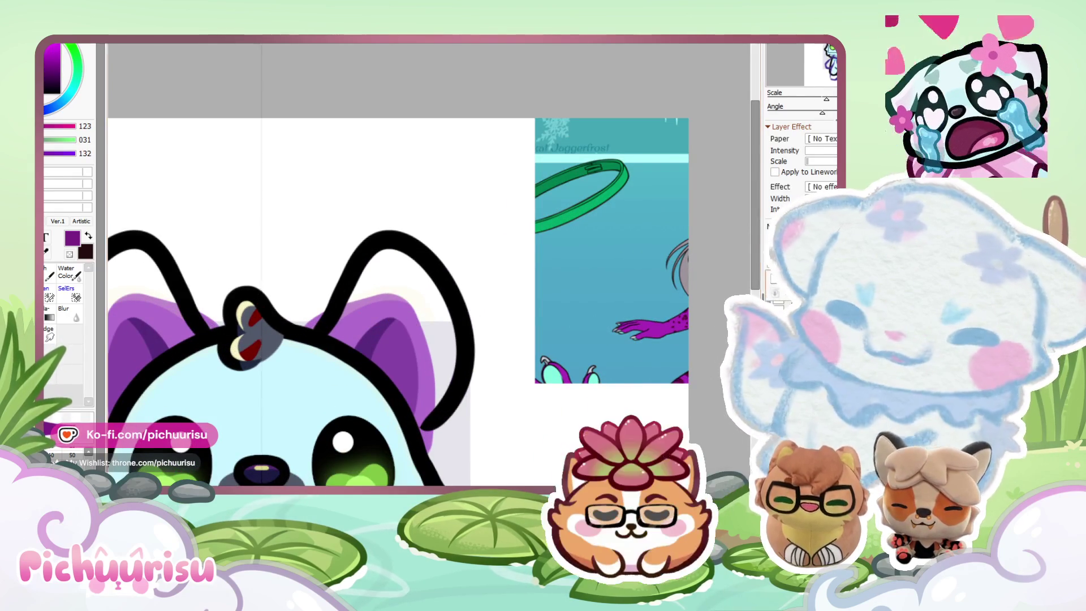
{"action": "key", "text": "Delete"}
{"action": "scroll", "coordinate": [547, 367], "scroll_direction": "up", "scroll_amount": 1}
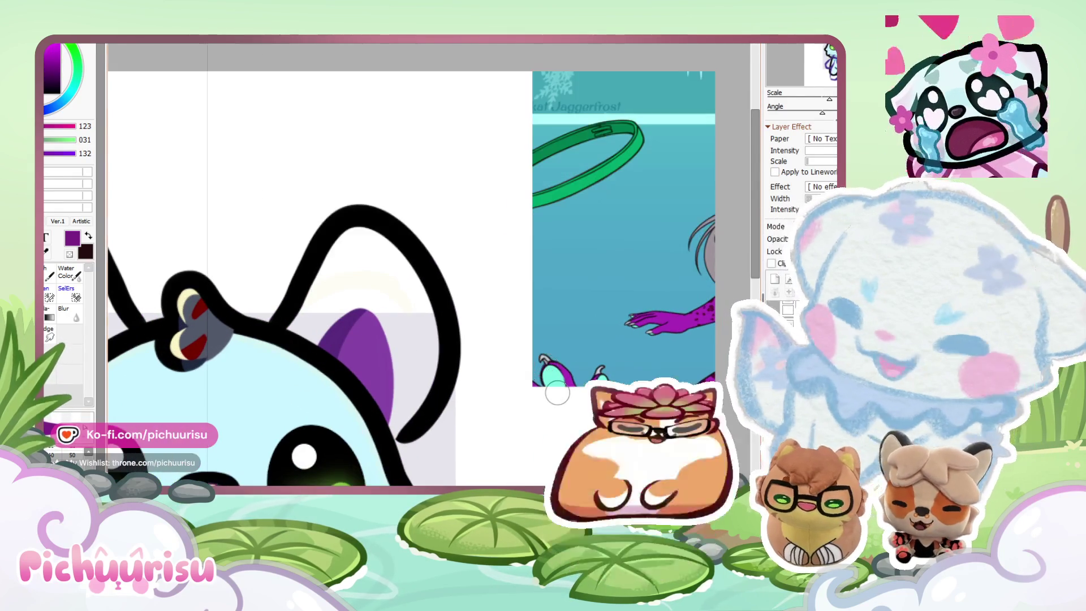
{"action": "mouse_move", "coordinate": [305, 339]}
{"action": "left_mouse_down"}
{"action": "mouse_move", "coordinate": [260, 314]}
{"action": "mouse_move", "coordinate": [327, 307]}
{"action": "mouse_move", "coordinate": [377, 244]}
{"action": "mouse_move", "coordinate": [376, 415]}
{"action": "left_mouse_up"}
Paint a pale highlight along the ear's inner edge
{"action": "scroll", "coordinate": [471, 322], "scroll_direction": "down", "scroll_amount": 2}
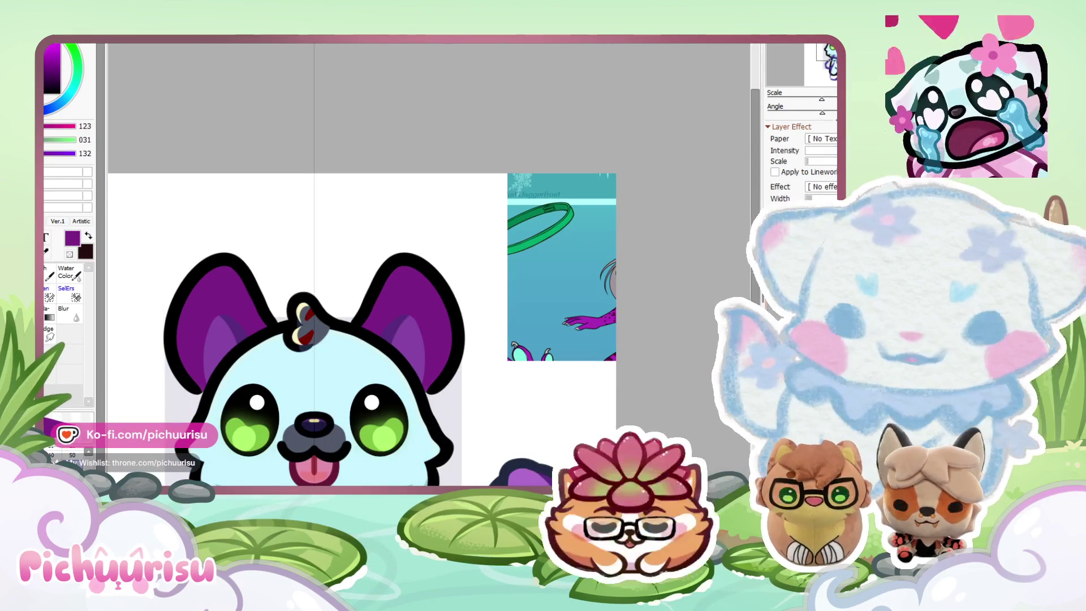
{"action": "scroll", "coordinate": [306, 317], "scroll_direction": "up", "scroll_amount": 2}
{"action": "left_click", "coordinate": [300, 308], "text": "alt"}
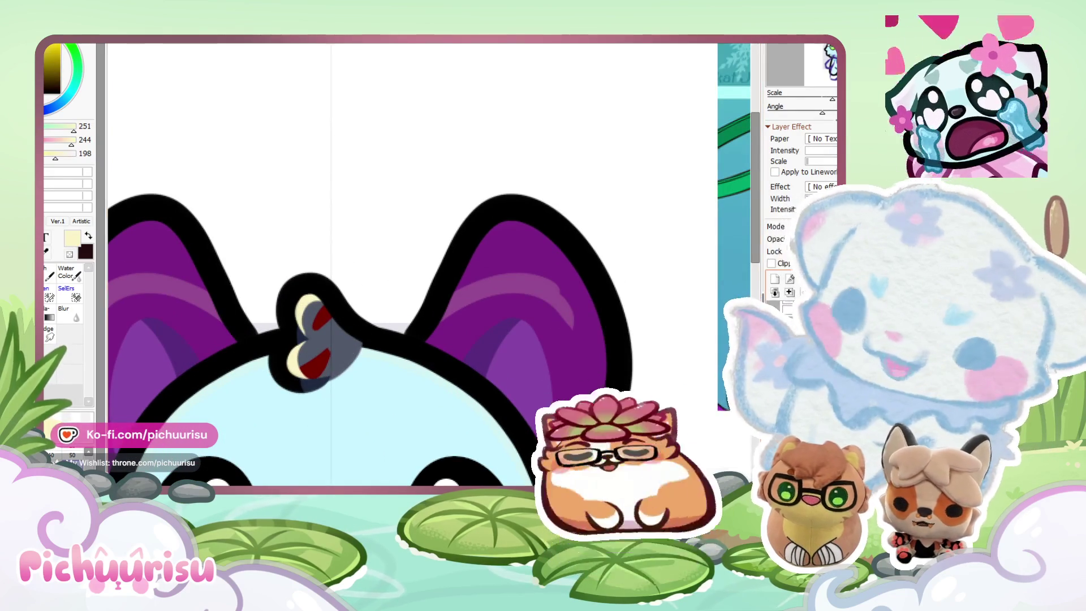
{"action": "scroll", "coordinate": [622, 306], "scroll_direction": "up", "scroll_amount": 1}
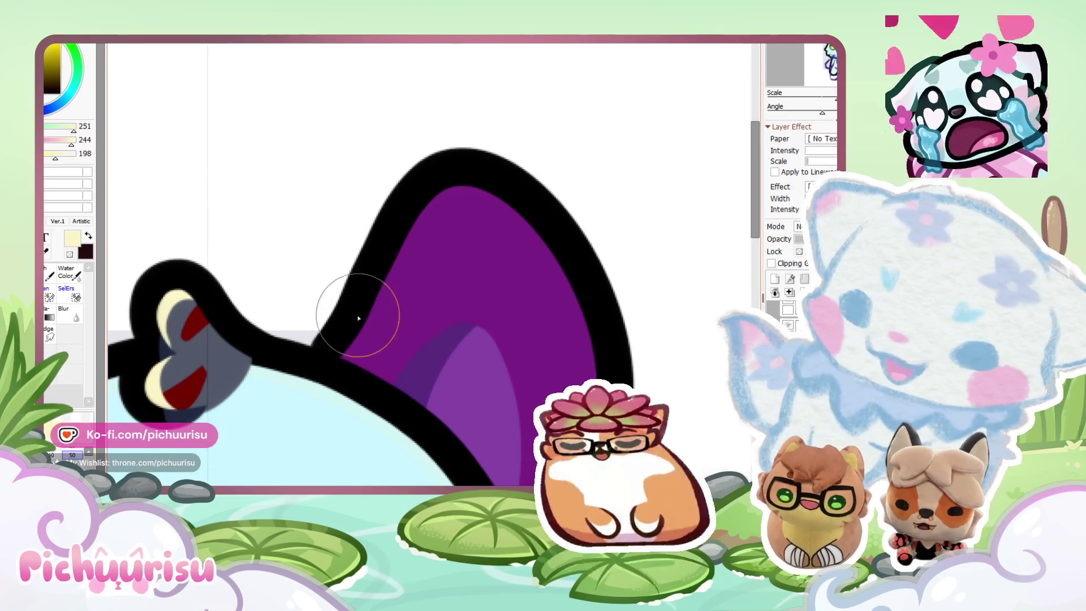
{"action": "mouse_move", "coordinate": [345, 356]}
{"action": "left_mouse_down"}
{"action": "mouse_move", "coordinate": [431, 213]}
{"action": "mouse_move", "coordinate": [523, 218]}
{"action": "left_mouse_up"}
{"action": "scroll", "coordinate": [493, 263], "scroll_direction": "down", "scroll_amount": 2}
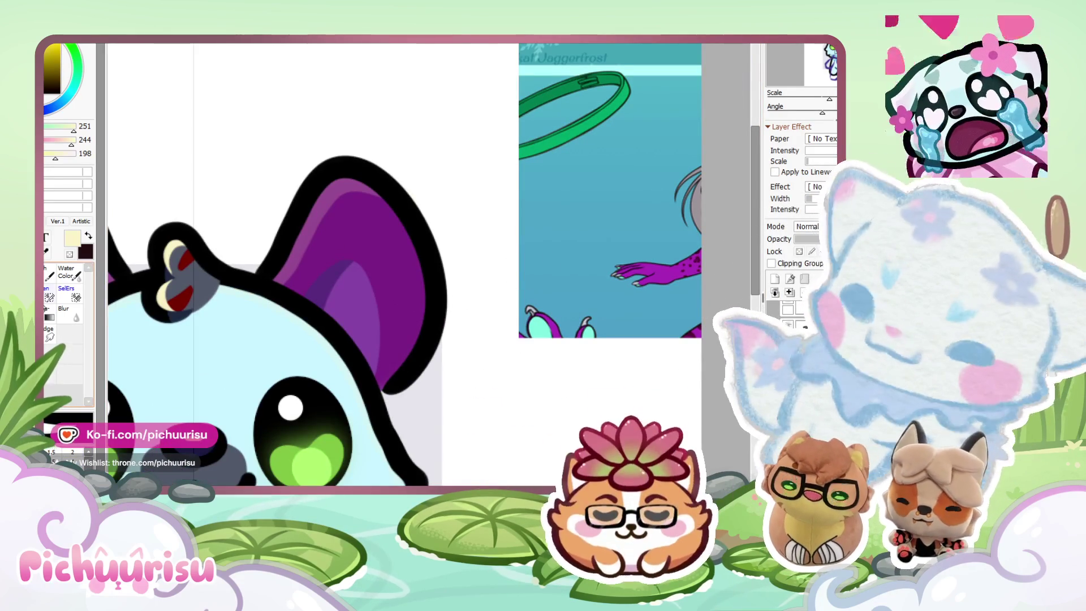
{"action": "scroll", "coordinate": [286, 281], "scroll_direction": "up", "scroll_amount": 2}
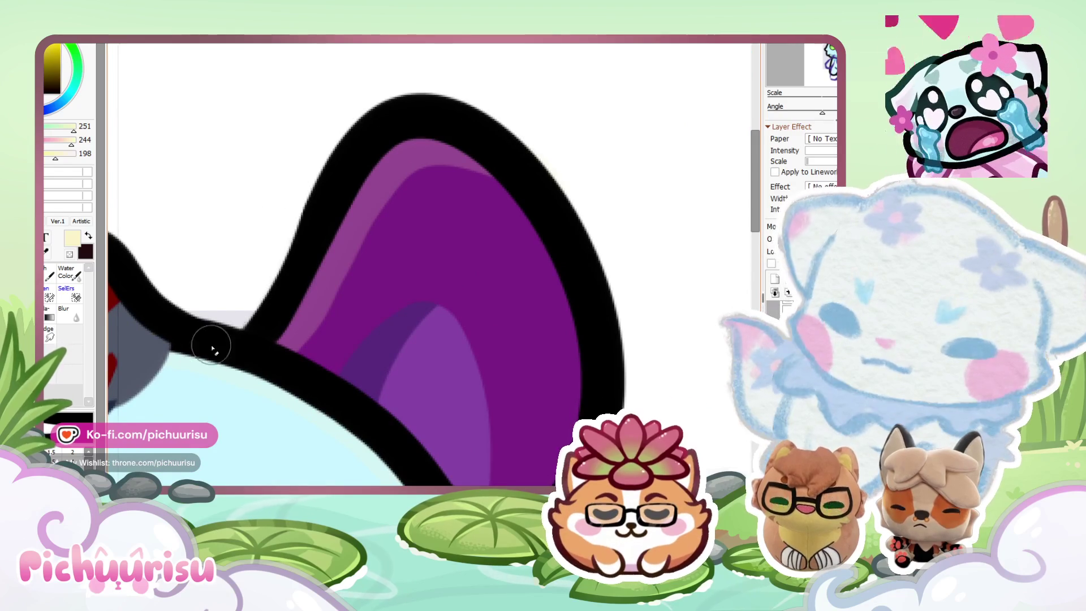
Switch the painting colour to black, briefly enlarging then shrinking the brush
{"action": "key", "text": "bracketright"}
{"action": "key", "text": "bracketright"}
{"action": "key", "text": "bracketright"}
{"action": "left_click", "coordinate": [335, 219], "text": "alt"}
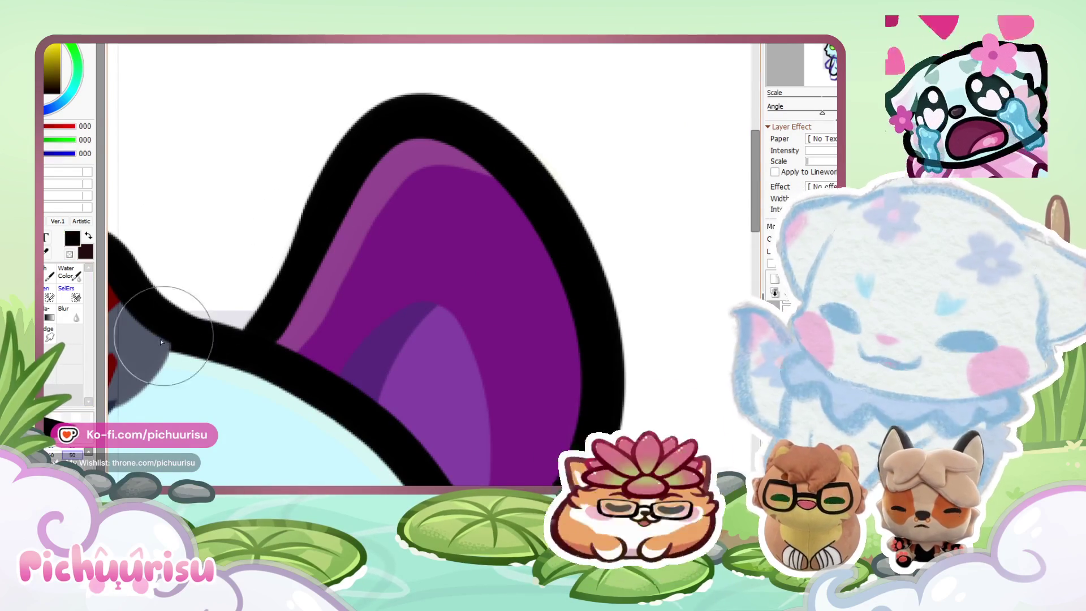
{"action": "key", "text": "bracketleft"}
{"action": "key", "text": "bracketleft"}
{"action": "key", "text": "bracketleft"}
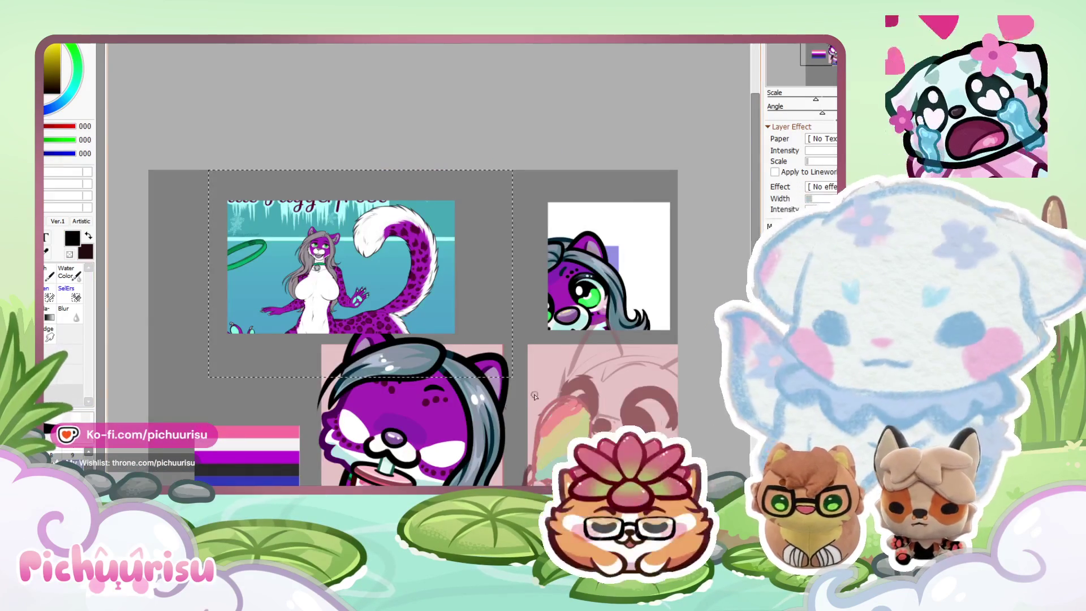
Sample purple from the reference's ear, then a darker purple from its tail
{"action": "scroll", "coordinate": [490, 365], "scroll_direction": "up", "scroll_amount": 3}
{"action": "scroll", "coordinate": [610, 194], "scroll_direction": "up", "scroll_amount": 2}
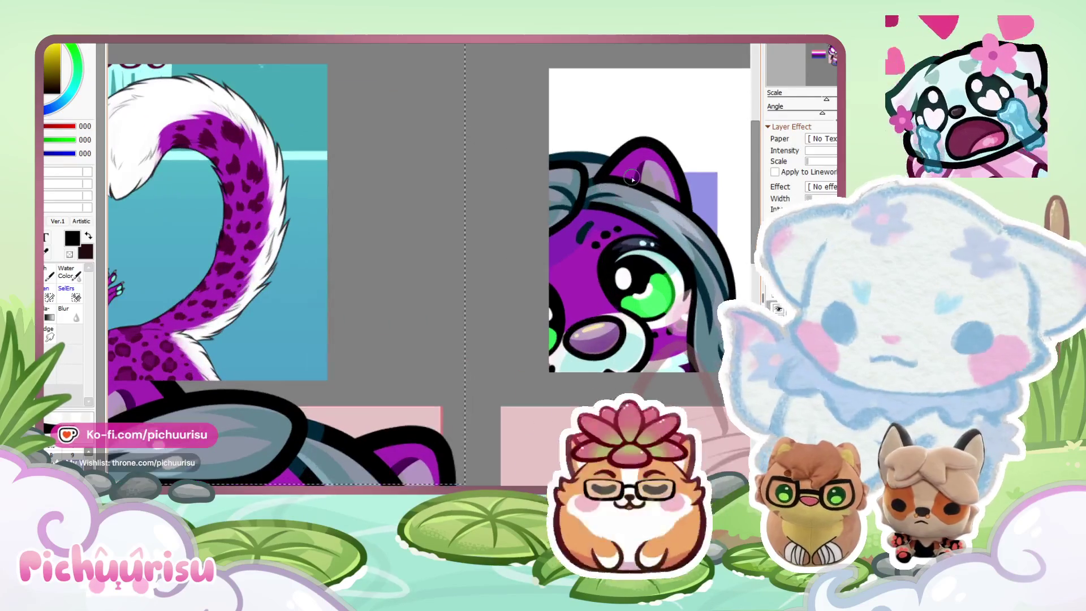
{"action": "left_click", "coordinate": [644, 167], "text": "alt"}
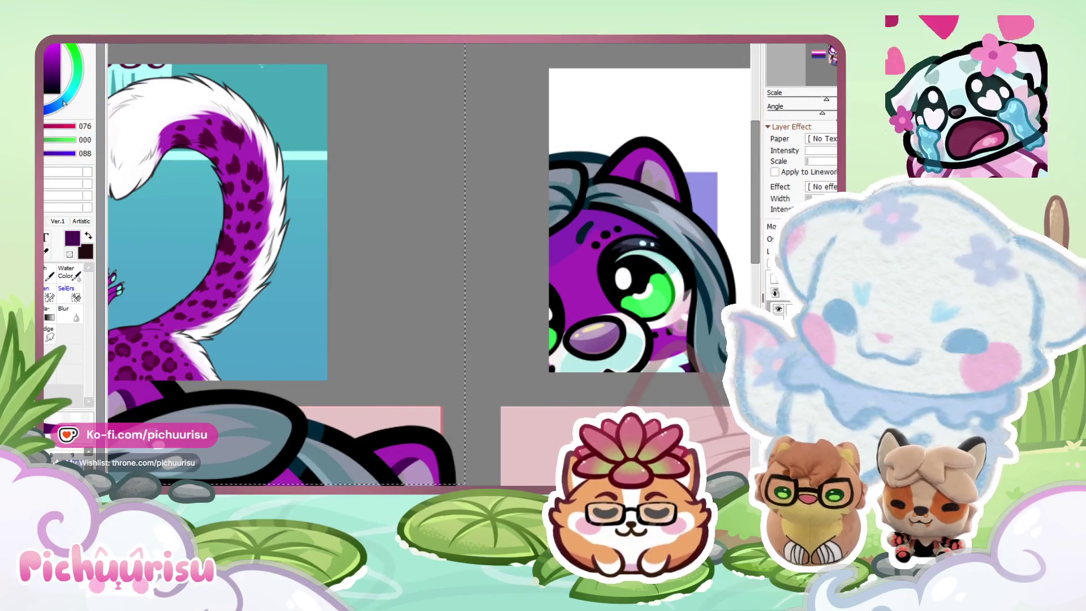
{"action": "left_click", "coordinate": [159, 170], "text": "alt"}
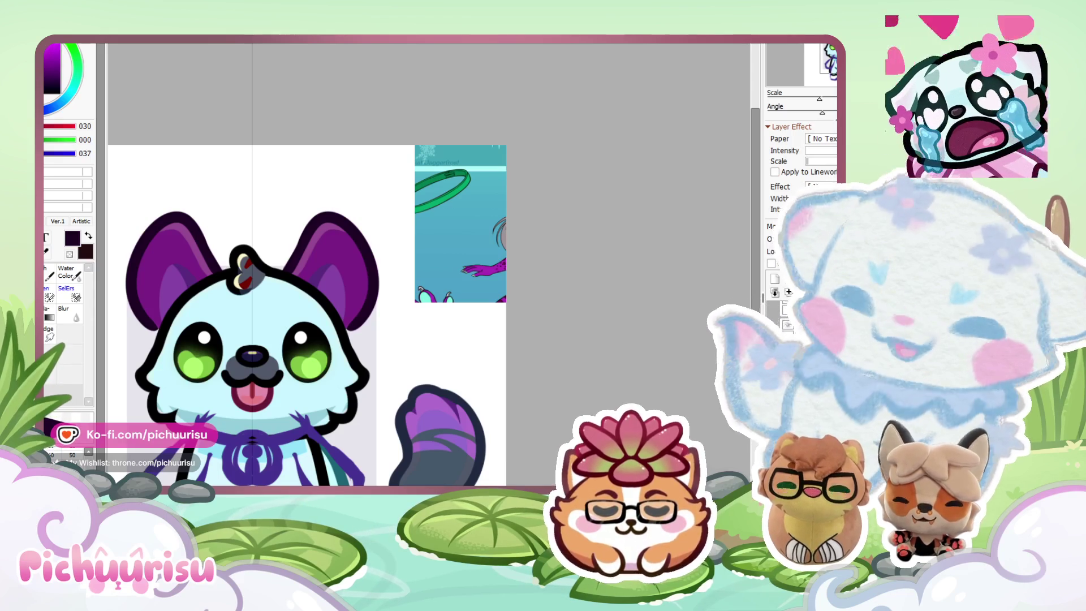
Pick lavender from the snow-leopard reference image
{"action": "scroll", "coordinate": [444, 233], "scroll_direction": "down", "scroll_amount": 1}
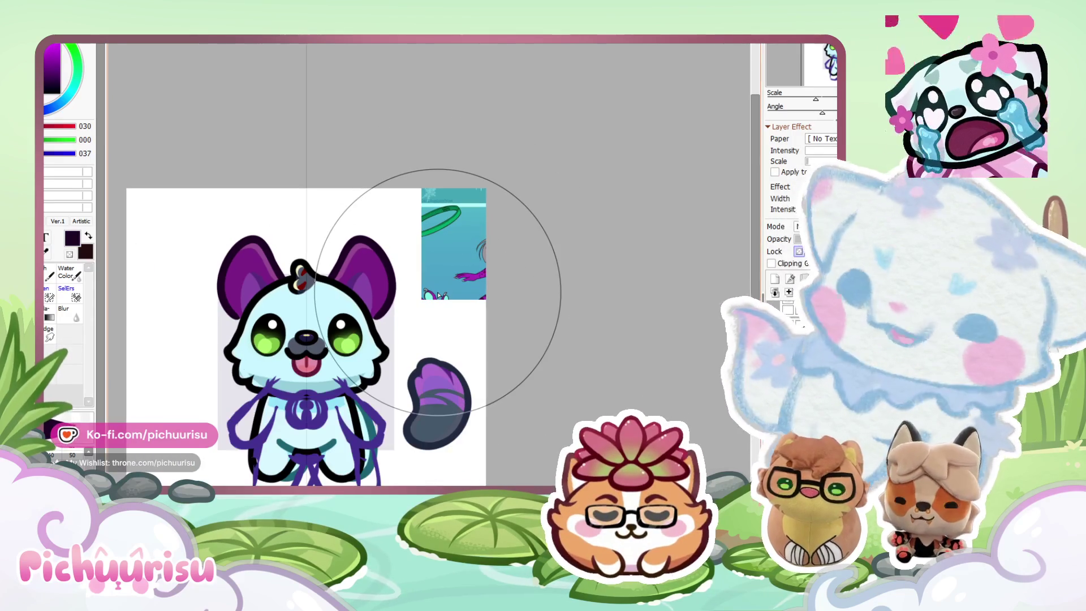
{"action": "scroll", "coordinate": [444, 234], "scroll_direction": "up", "scroll_amount": 2}
{"action": "scroll", "coordinate": [444, 233], "scroll_direction": "up", "scroll_amount": 3}
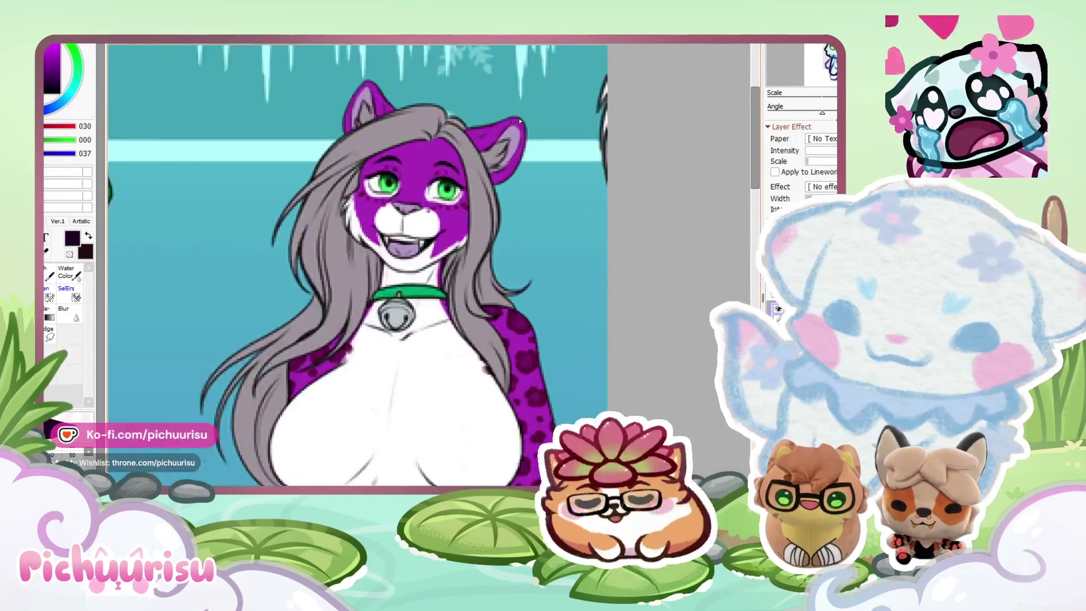
{"action": "left_click", "coordinate": [510, 148], "text": "alt"}
{"action": "scroll", "coordinate": [510, 147], "scroll_direction": "down", "scroll_amount": 2}
{"action": "scroll", "coordinate": [509, 150], "scroll_direction": "down", "scroll_amount": 1}
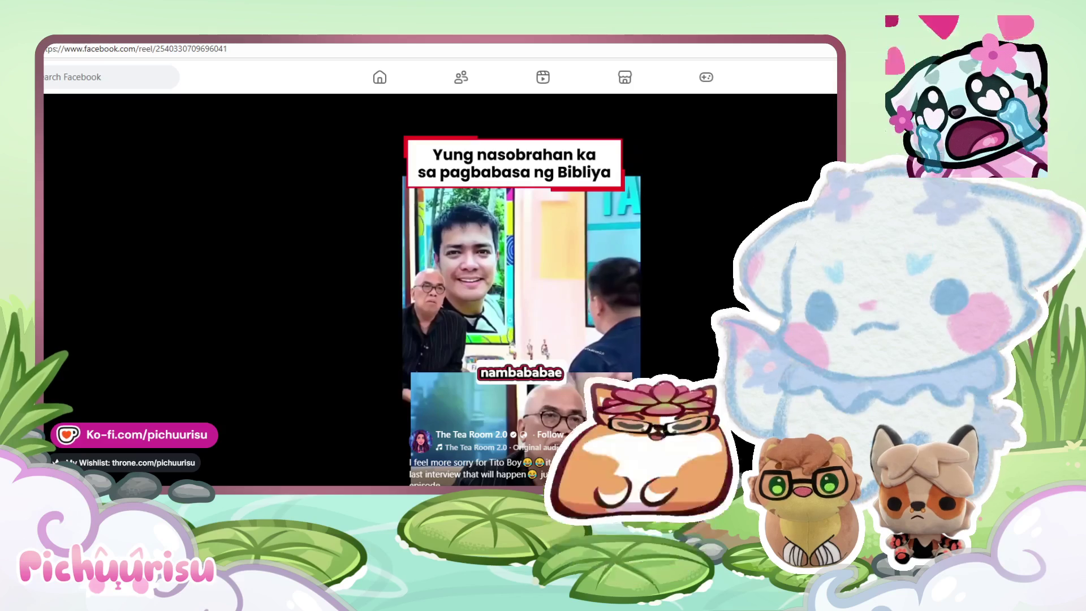
Unmute the Facebook reel, raise its volume, and pause it
{"action": "left_click", "coordinate": [538, 276]}
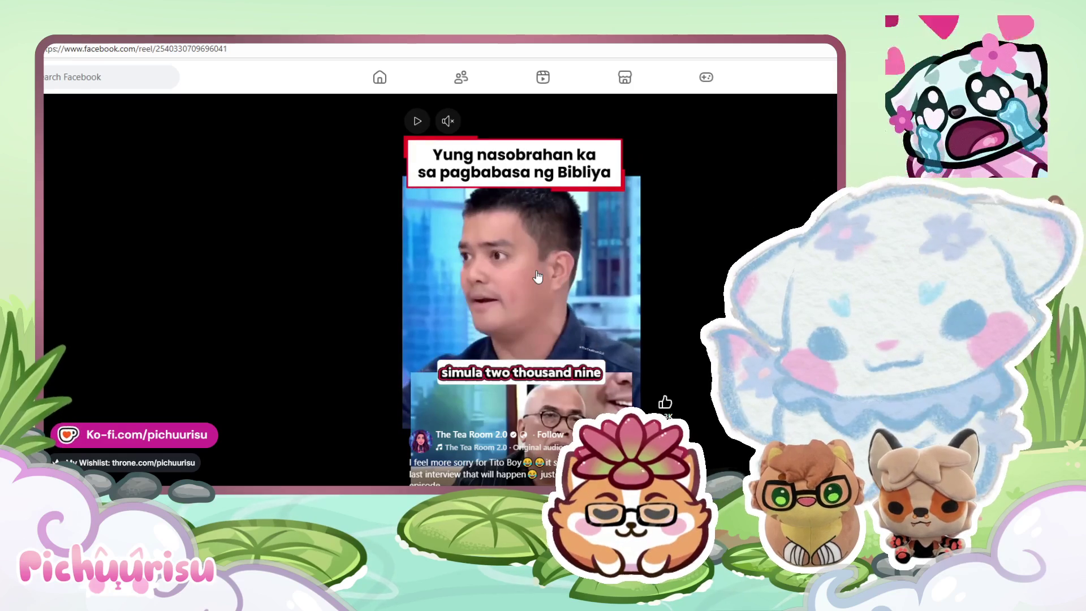
{"action": "left_click_drag", "start_coordinate": [463, 120], "coordinate": [488, 120]}
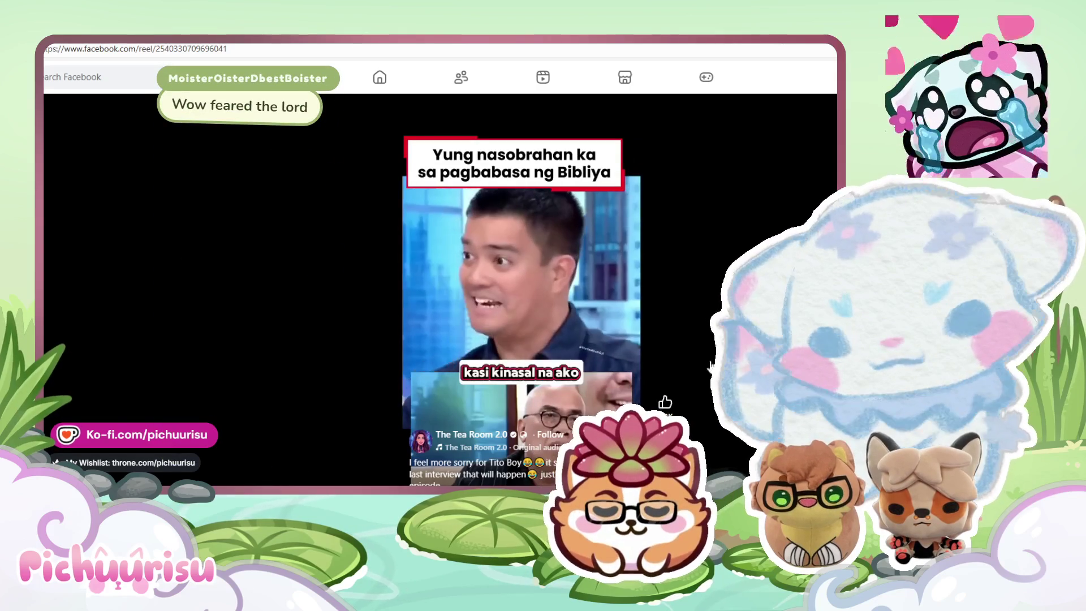
{"action": "left_click", "coordinate": [515, 300]}
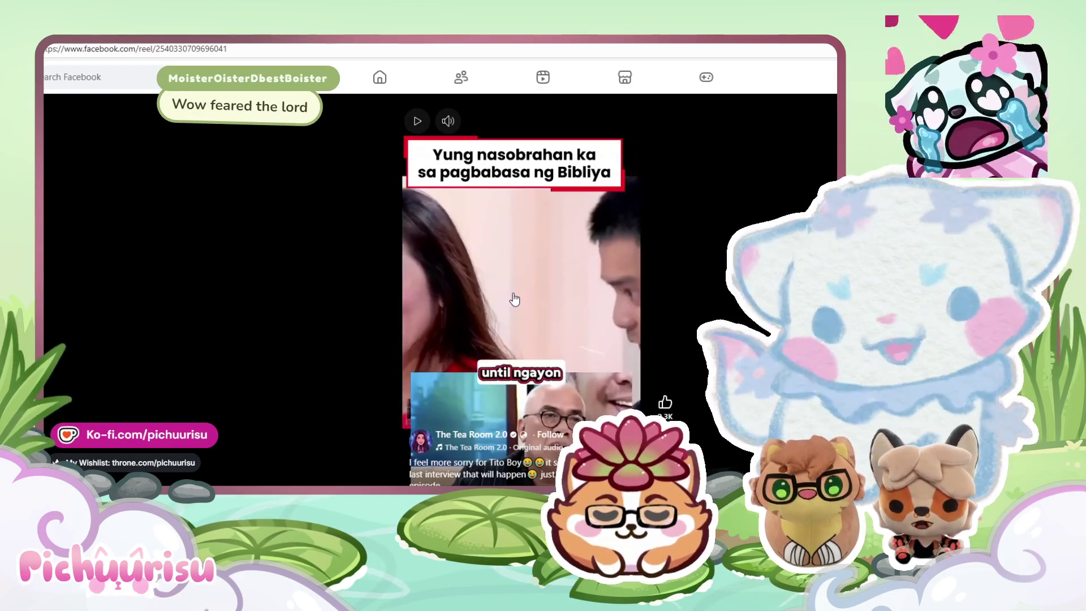
Resume playback of the Facebook reel
{"action": "left_click", "coordinate": [515, 300]}
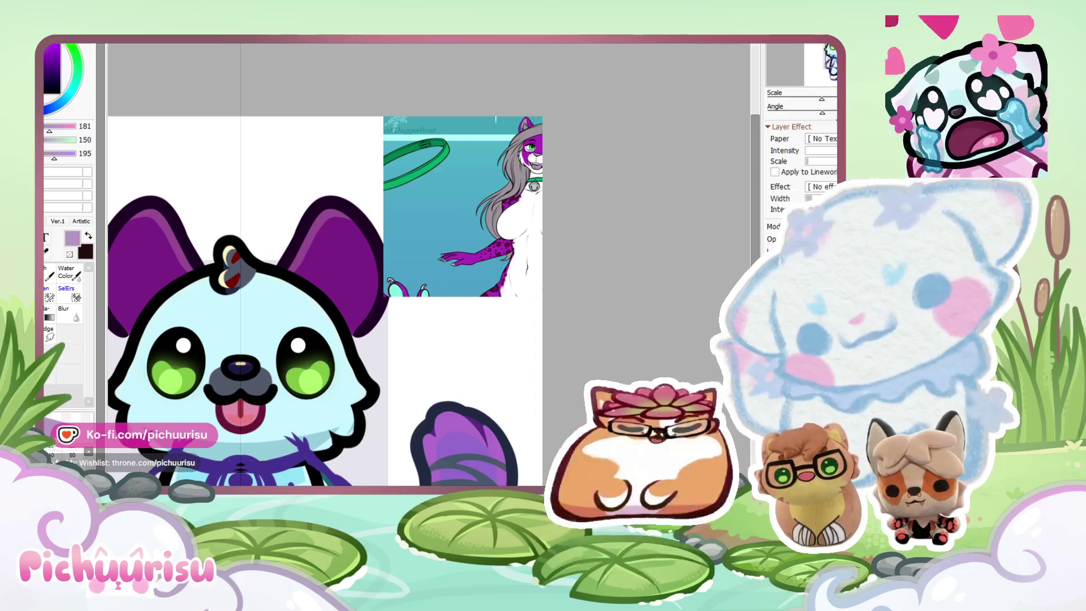
Paint a light purple inner-ear shape on the cat's left ear
{"action": "scroll", "coordinate": [535, 114], "scroll_direction": "up", "scroll_amount": 4}
{"action": "scroll", "coordinate": [535, 114], "scroll_direction": "down", "scroll_amount": 5}
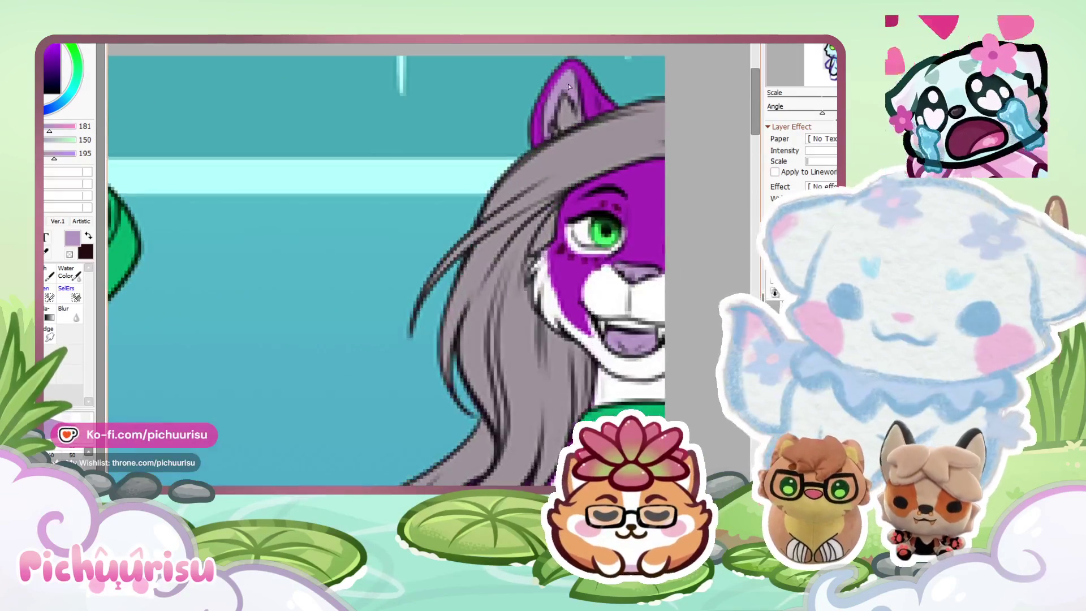
{"action": "scroll", "coordinate": [338, 256], "scroll_direction": "up", "scroll_amount": 2}
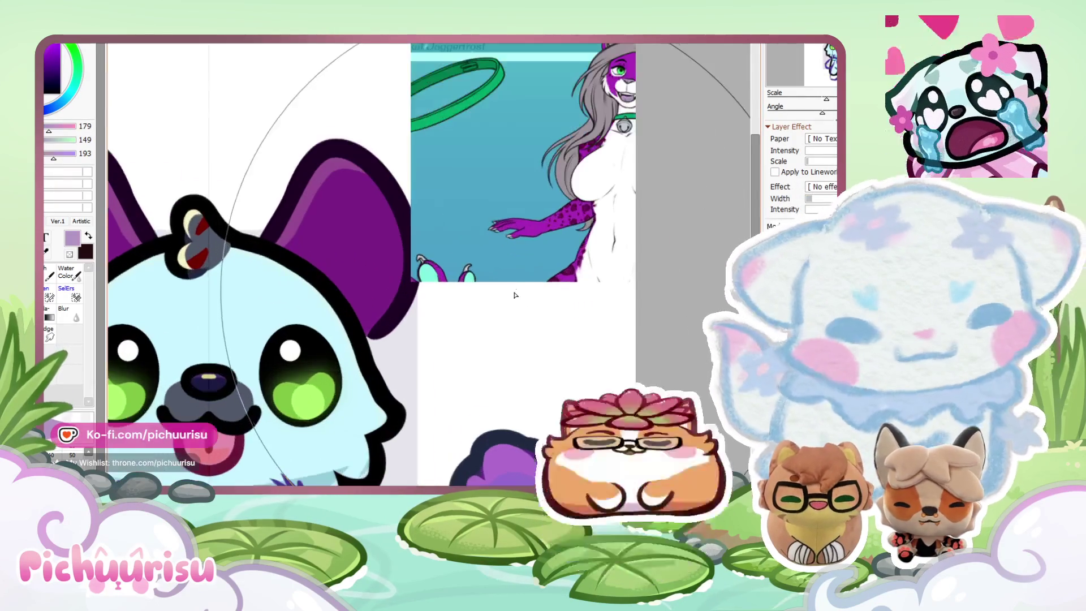
{"action": "scroll", "coordinate": [339, 255], "scroll_direction": "up", "scroll_amount": 2}
{"action": "scroll", "coordinate": [376, 355], "scroll_direction": "down", "scroll_amount": 4}
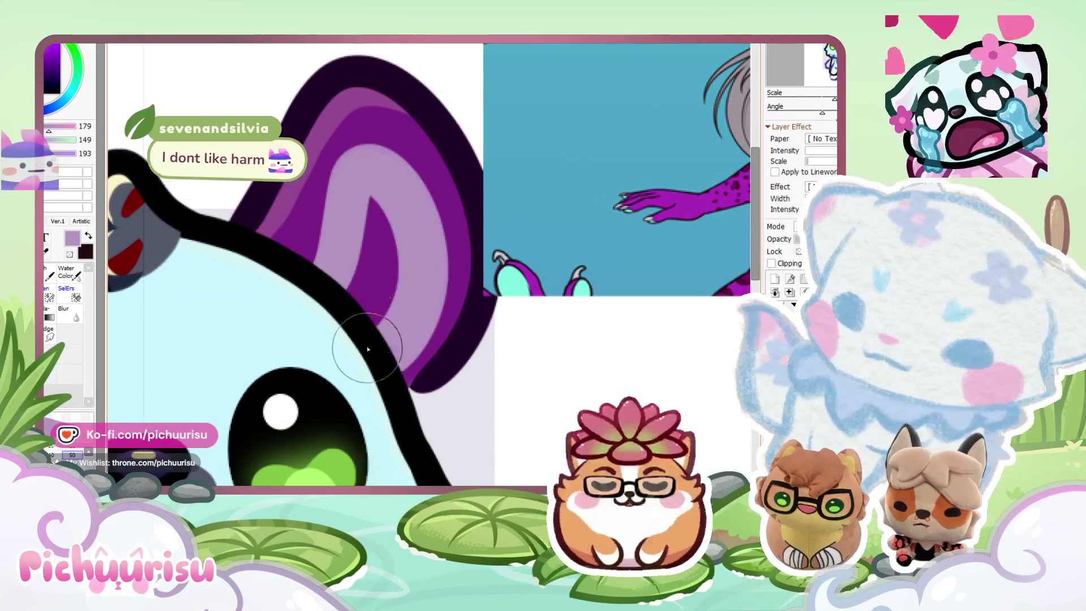
{"action": "scroll", "coordinate": [428, 227], "scroll_direction": "up", "scroll_amount": 3}
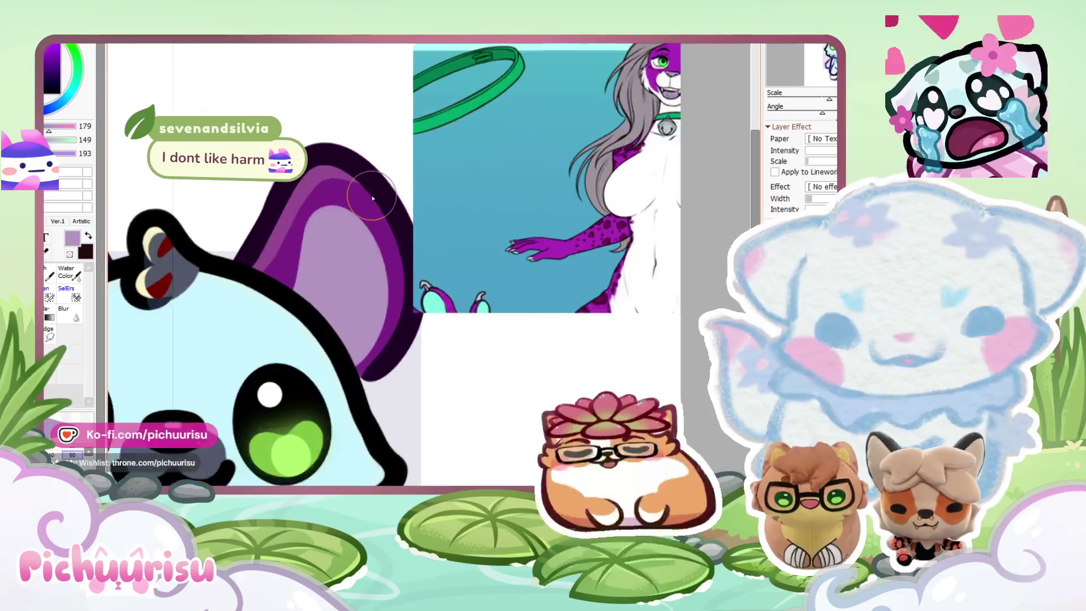
{"action": "mouse_move", "coordinate": [278, 334]}
{"action": "left_mouse_down"}
{"action": "mouse_move", "coordinate": [314, 215]}
{"action": "mouse_move", "coordinate": [339, 317]}
{"action": "mouse_move", "coordinate": [311, 267]}
{"action": "mouse_move", "coordinate": [327, 352]}
{"action": "left_mouse_up"}
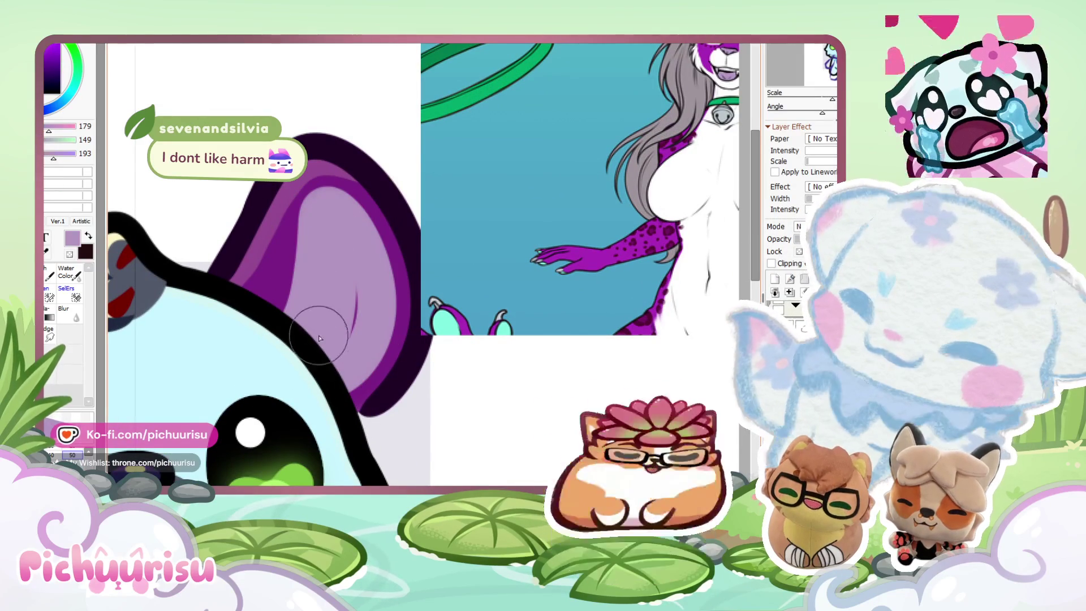
Sample grey from the reference's hair and paint grey fur inside the purple ear
{"action": "scroll", "coordinate": [432, 309], "scroll_direction": "down", "scroll_amount": 4}
{"action": "scroll", "coordinate": [541, 175], "scroll_direction": "up", "scroll_amount": 3}
{"action": "left_click", "coordinate": [543, 187], "text": "alt"}
{"action": "scroll", "coordinate": [380, 317], "scroll_direction": "down", "scroll_amount": 2}
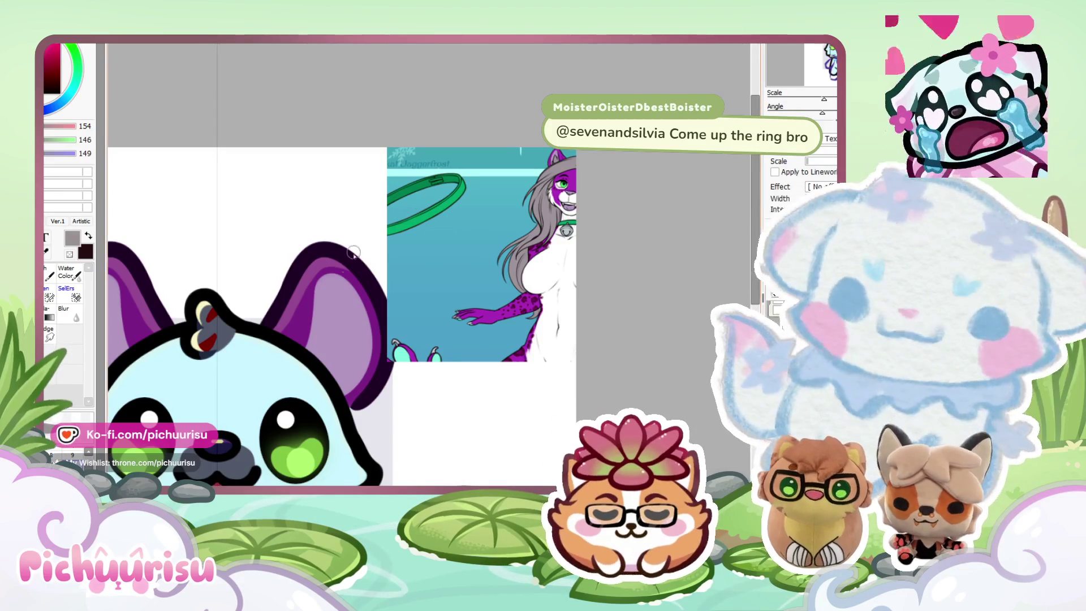
{"action": "scroll", "coordinate": [333, 314], "scroll_direction": "up", "scroll_amount": 4}
{"action": "mouse_move", "coordinate": [288, 400]}
{"action": "left_mouse_down"}
{"action": "mouse_move", "coordinate": [340, 236]}
{"action": "mouse_move", "coordinate": [351, 347]}
{"action": "mouse_move", "coordinate": [311, 280]}
{"action": "left_mouse_up"}
{"action": "scroll", "coordinate": [310, 279], "scroll_direction": "down", "scroll_amount": 1}
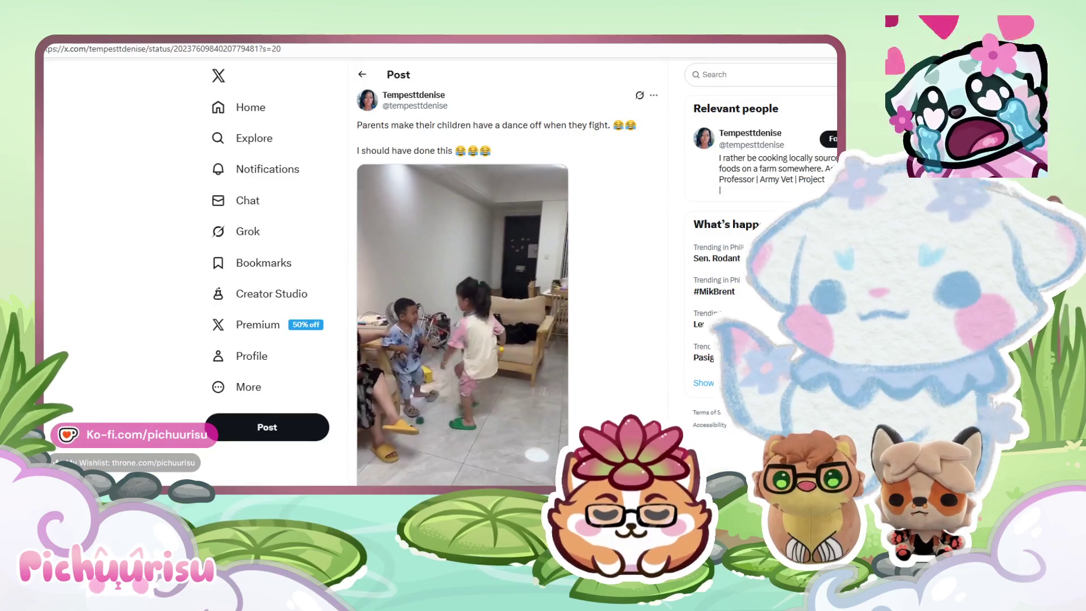
Scroll the X dance-off post into view with its video playing
{"action": "scroll", "coordinate": [462, 294], "scroll_direction": "down", "scroll_amount": 1}
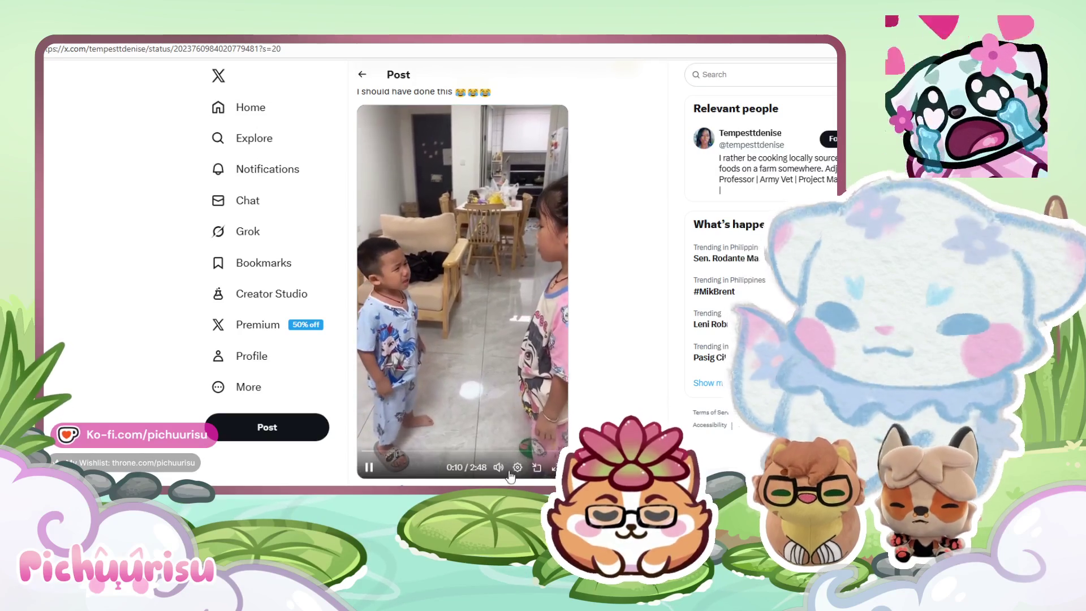
{"action": "mouse_move", "coordinate": [499, 468]}
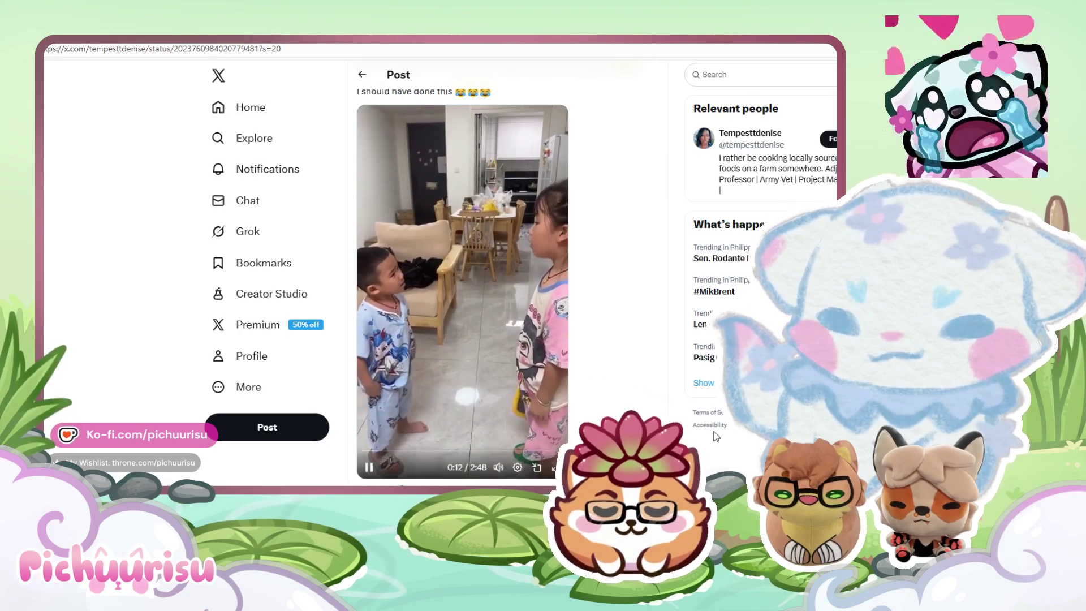